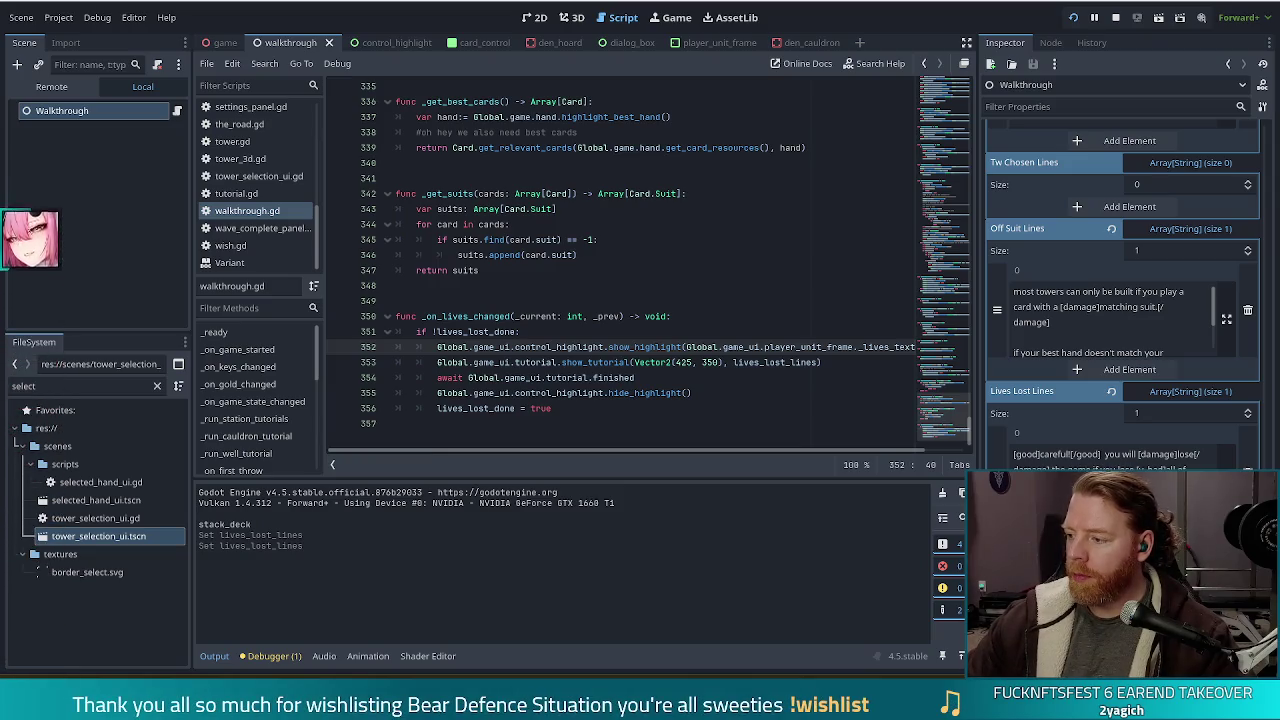
- Switch from the Godot walkthrough.gd editor to the Chrome browser window
key("alt+Tab")
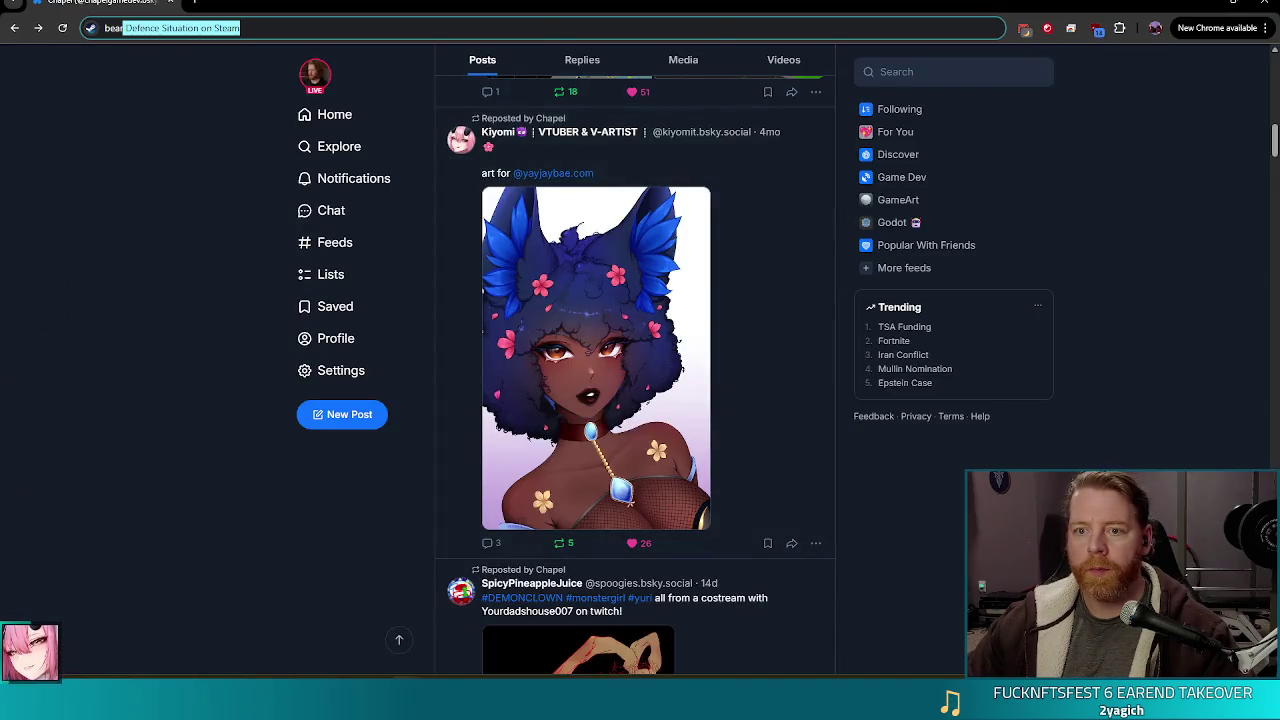
- Reopen the last closed tab and cycle back through tabs to the Imgur bubble-tea post
right_click(552, 4)
left_click(640, 89)
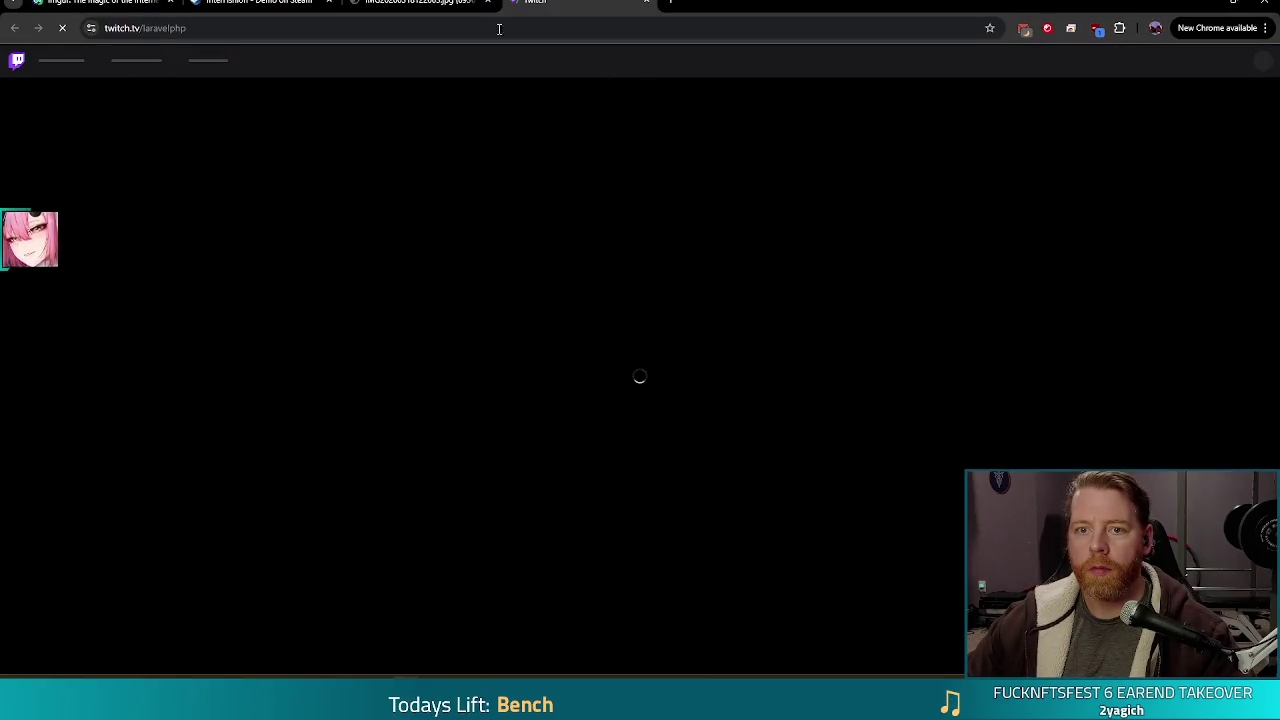
key("ctrl+shift+Tab")
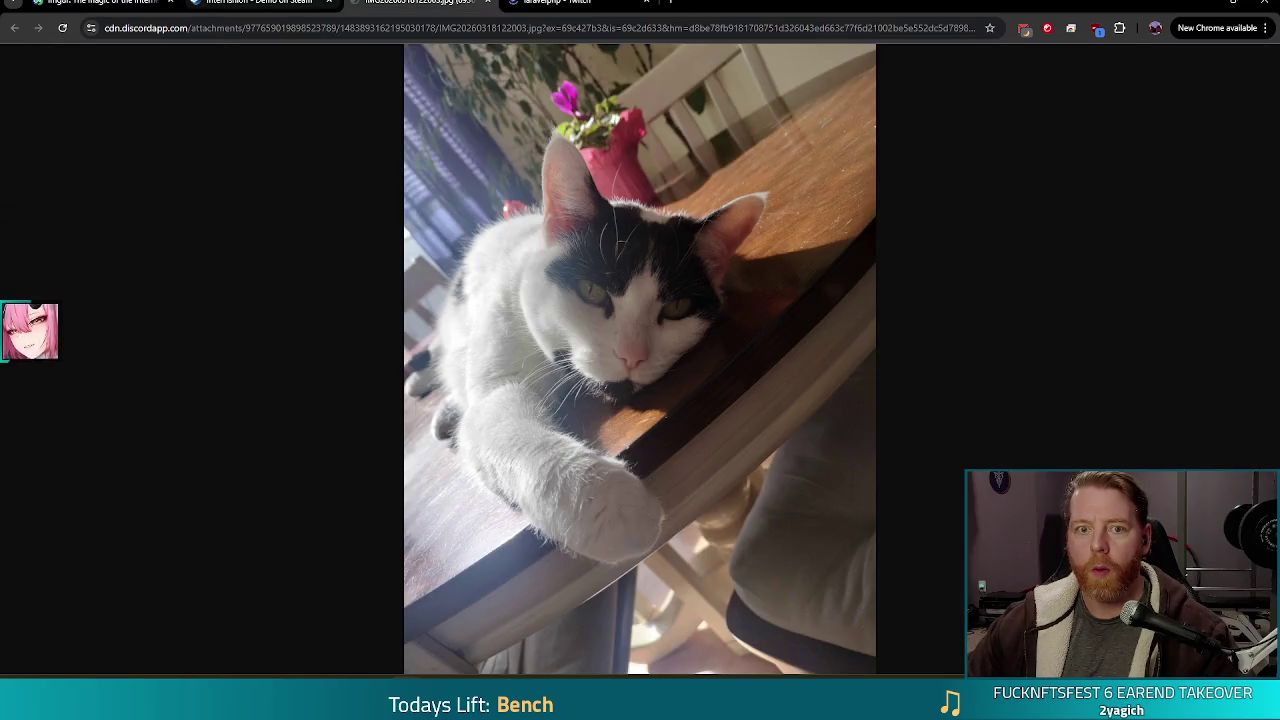
key("ctrl+shift+Tab")
key("ctrl+shift+Tab")
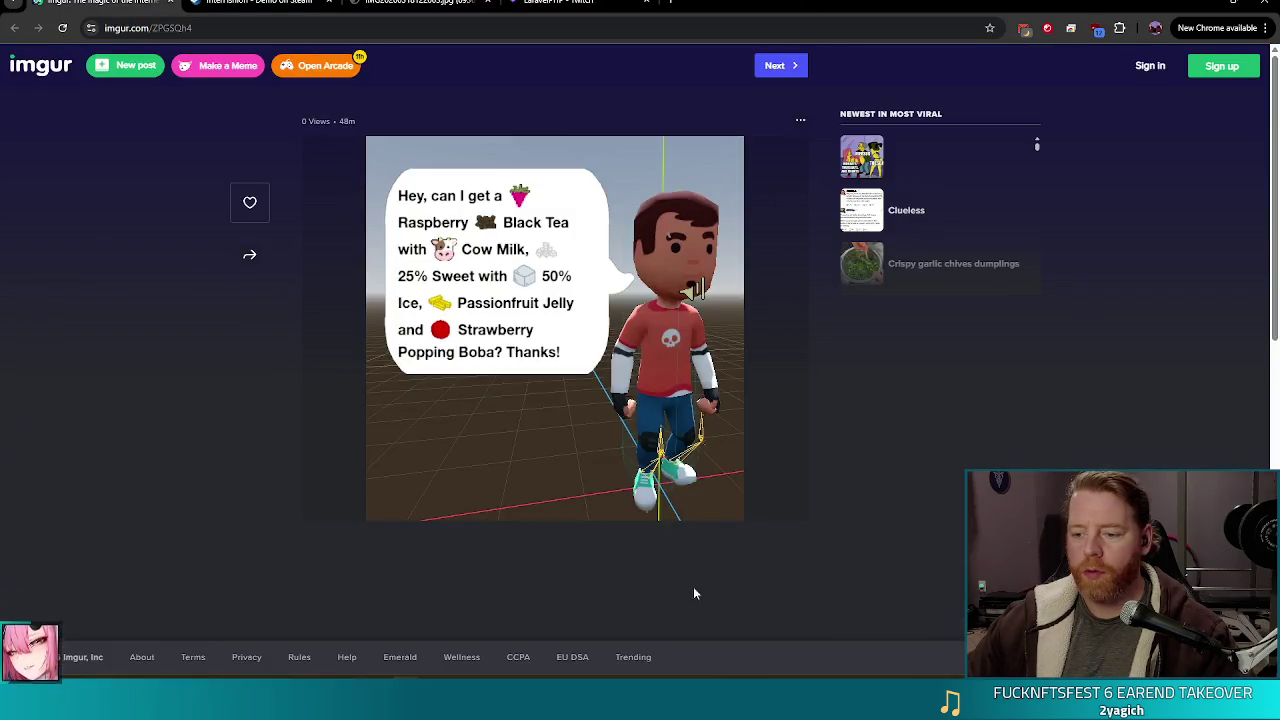
mouse_move(405, 719)
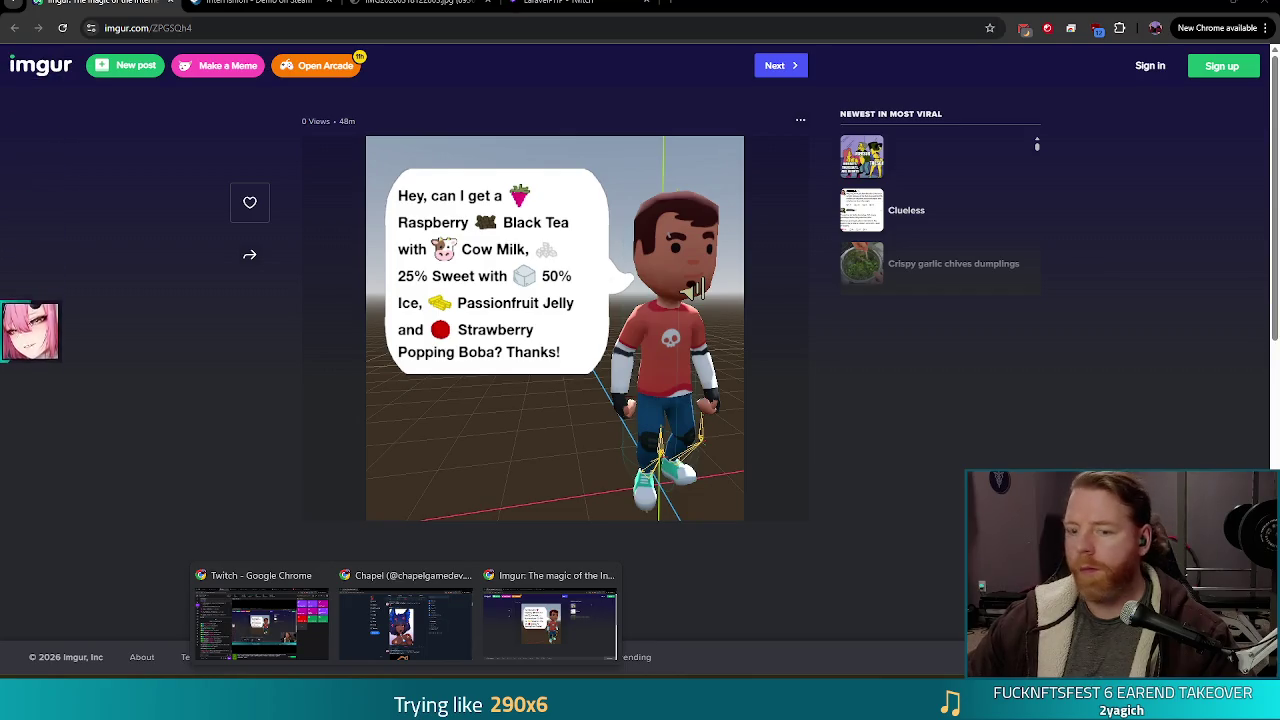
right_click(750, 3)
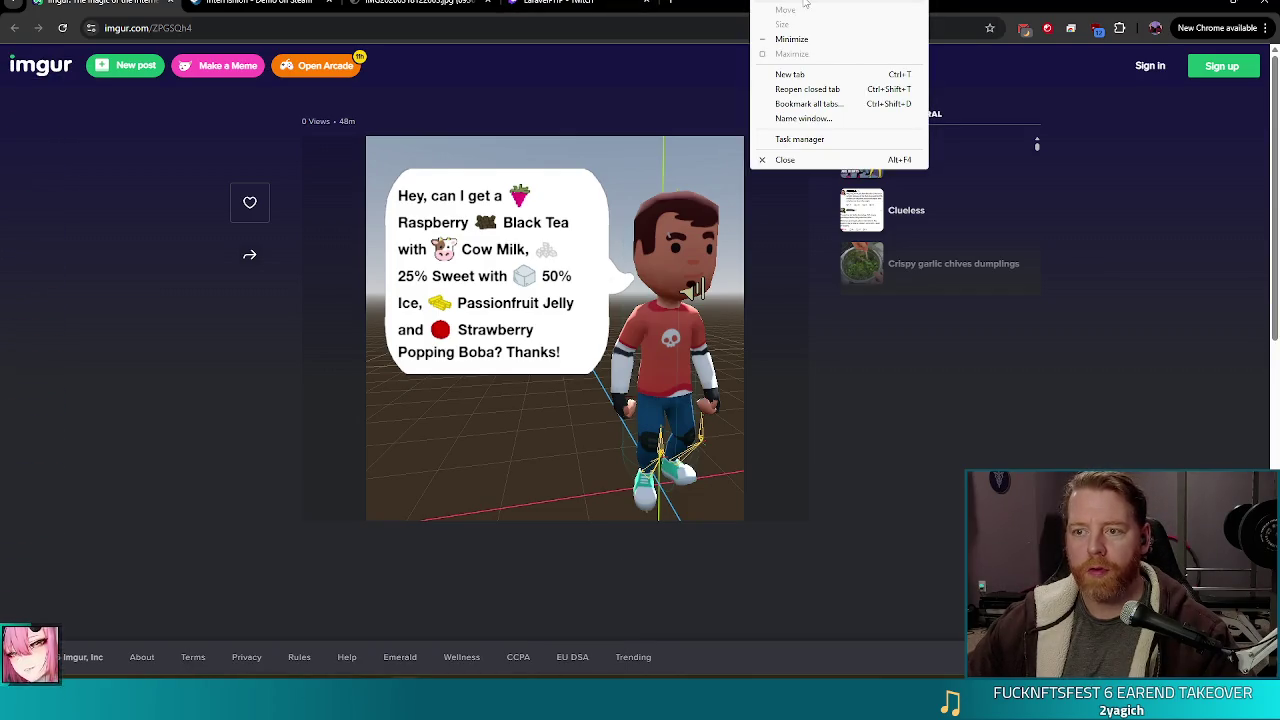
left_click(827, 91)
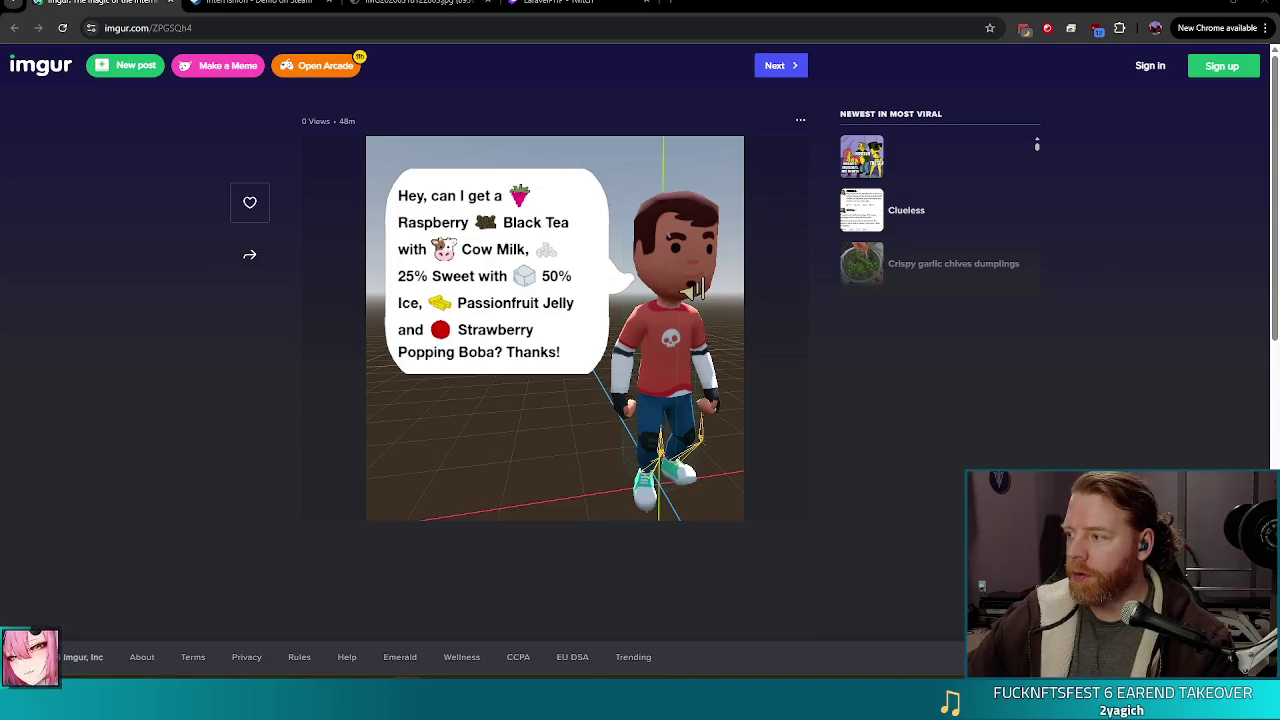
- Reopen the rin_tower_tmp17.webp illustration in a new tab, then restore its maximized window
key("ctrl+shift+t")
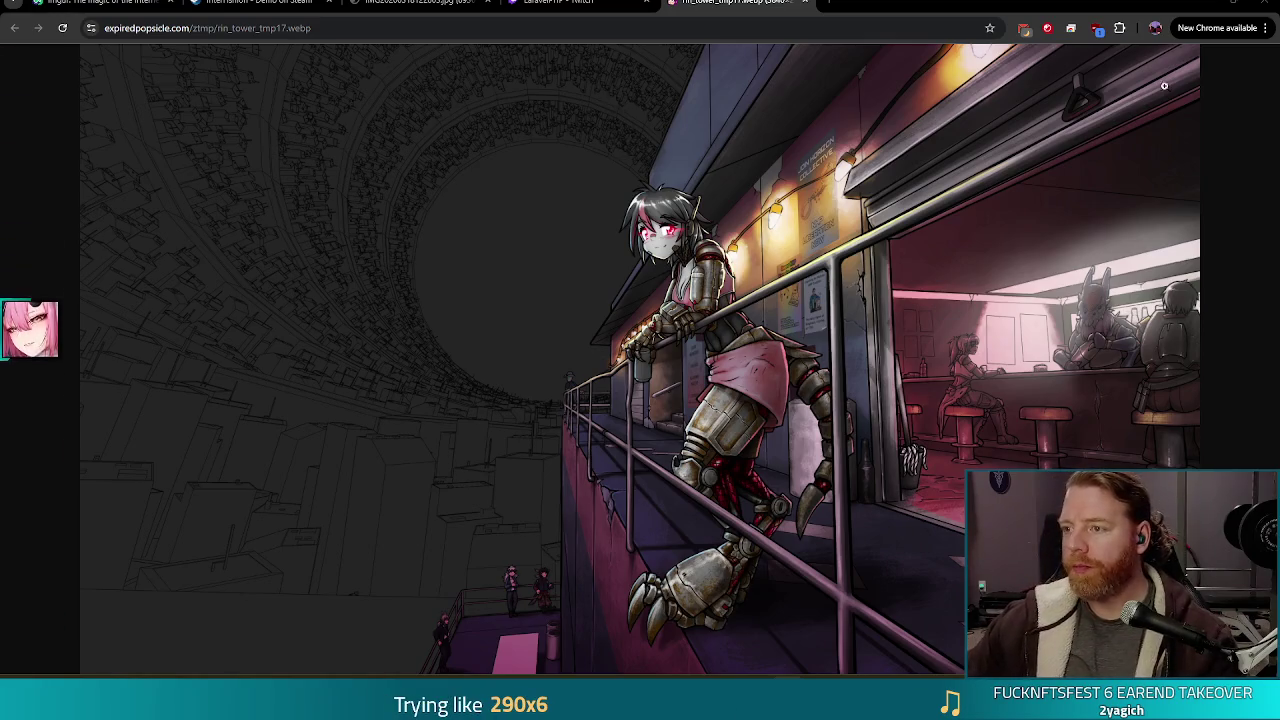
left_click(1198, 2)
- Close the illustration window, then close the Bluesky Chrome window to return to Godot
left_click(1198, 2)
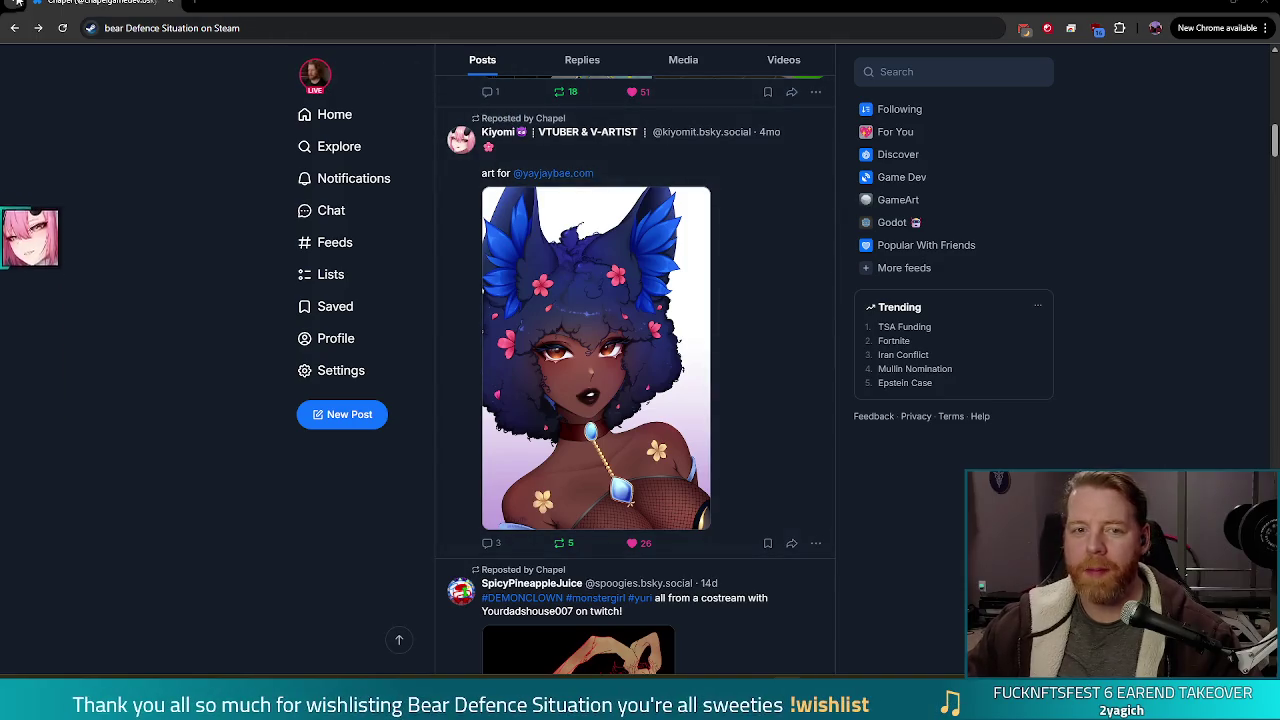
left_click(1253, 3)
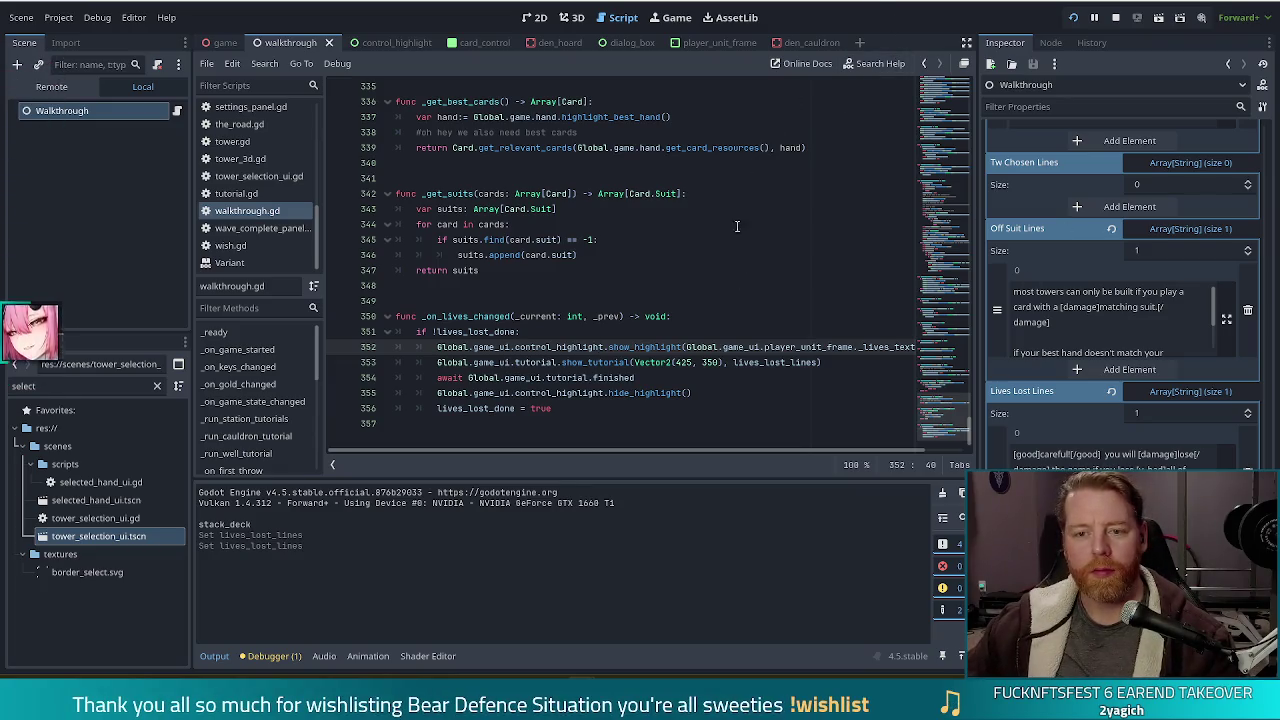
- Place the caret after 'true' on line 356, then on the blank line above _on_lives_changed
left_click(706, 404)
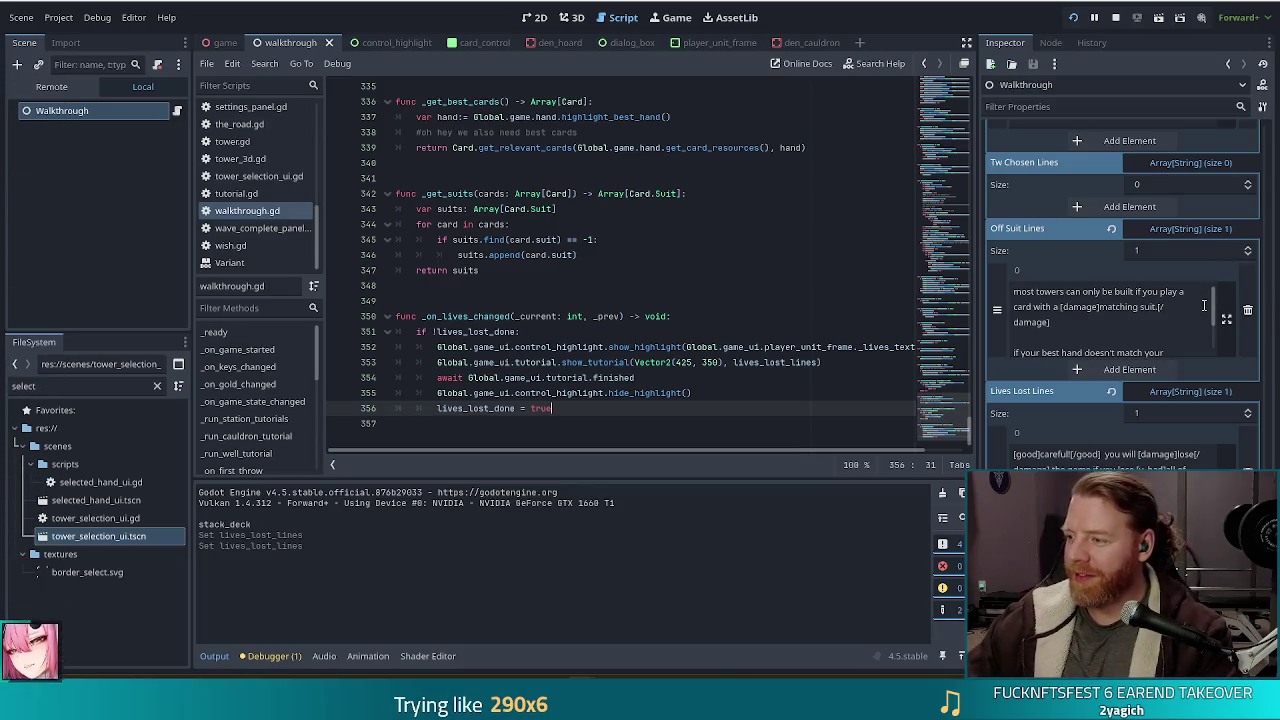
left_click(645, 300)
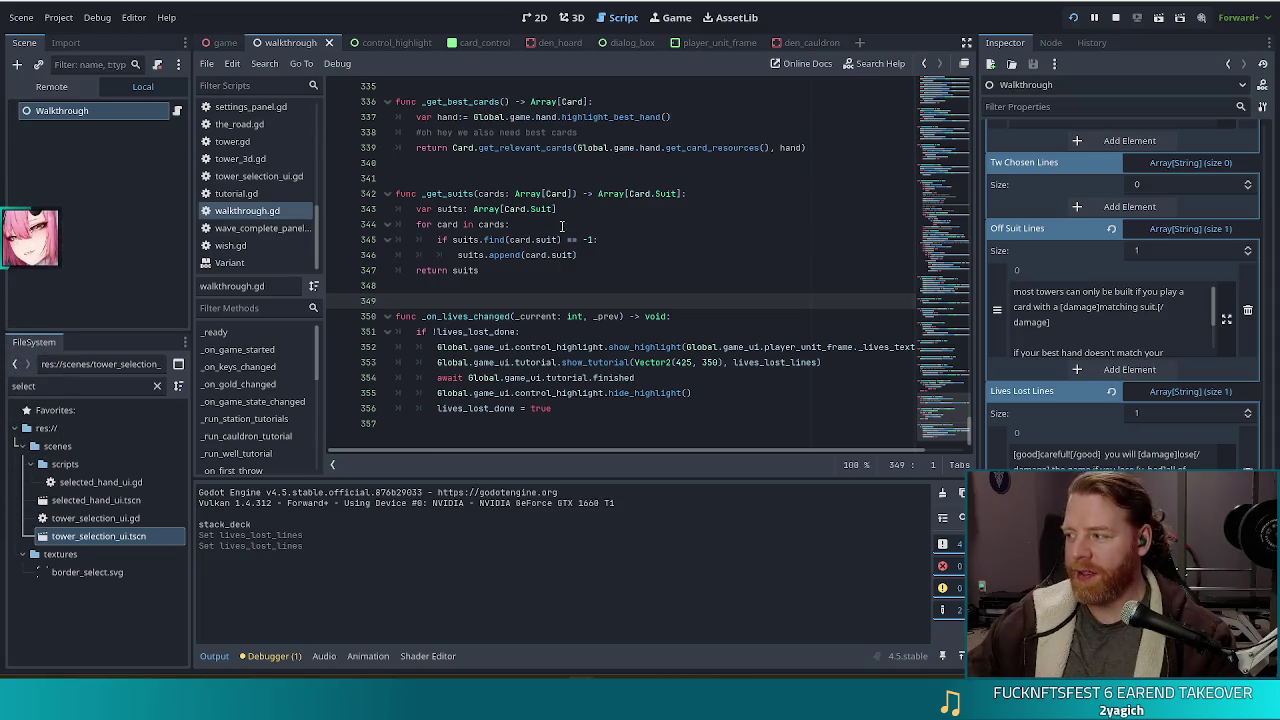
mouse_move(572, 260)
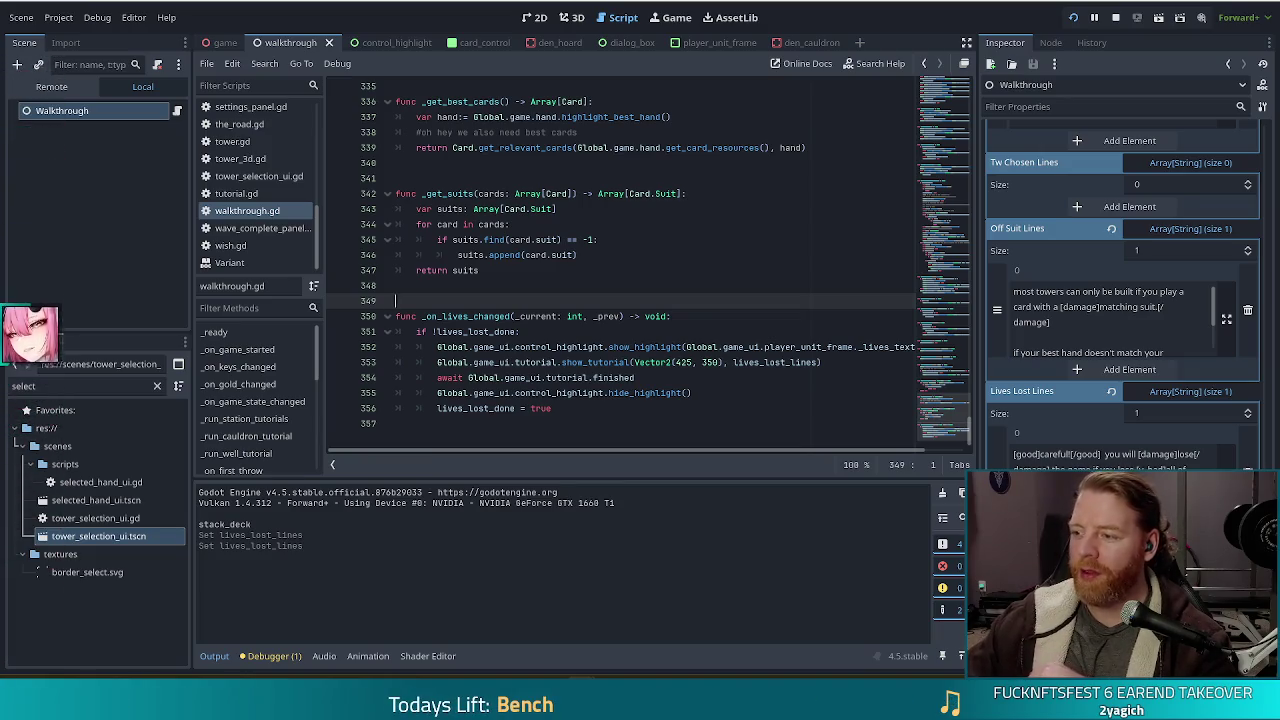
- Switch from Godot to Chrome, showing the Zebra Cakes product page
key("alt+Tab")
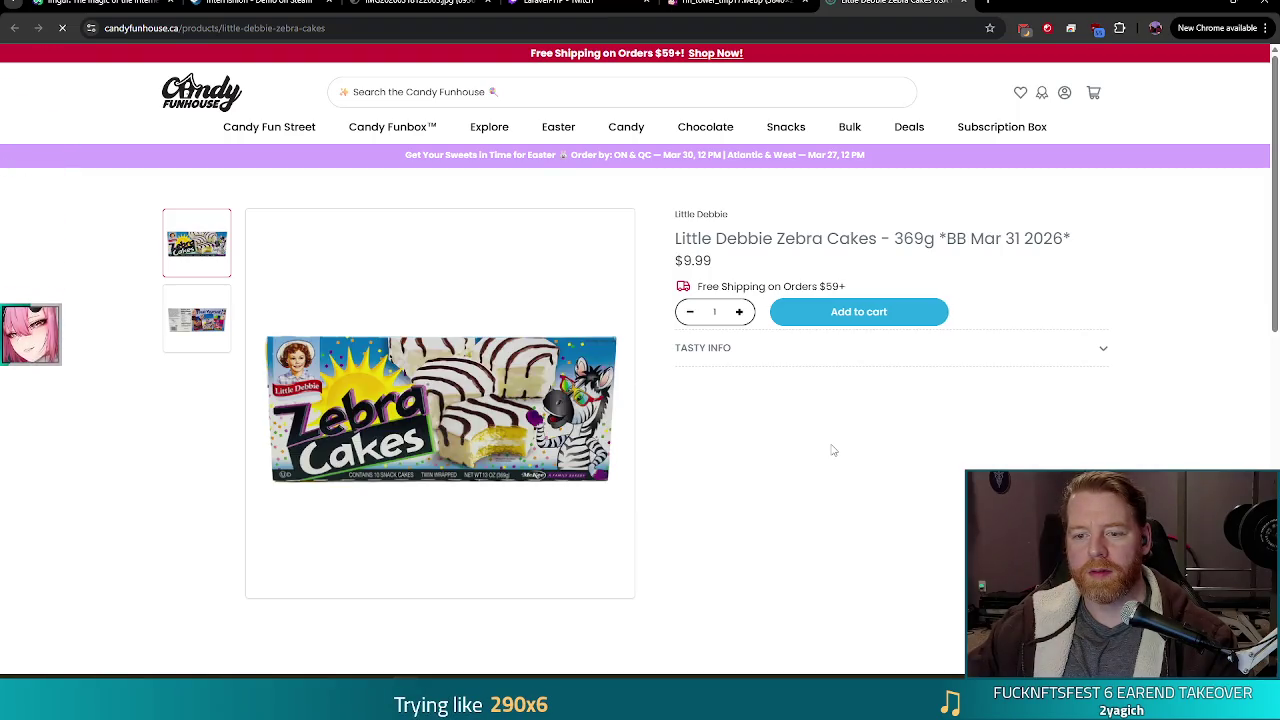
mouse_move(465, 425)
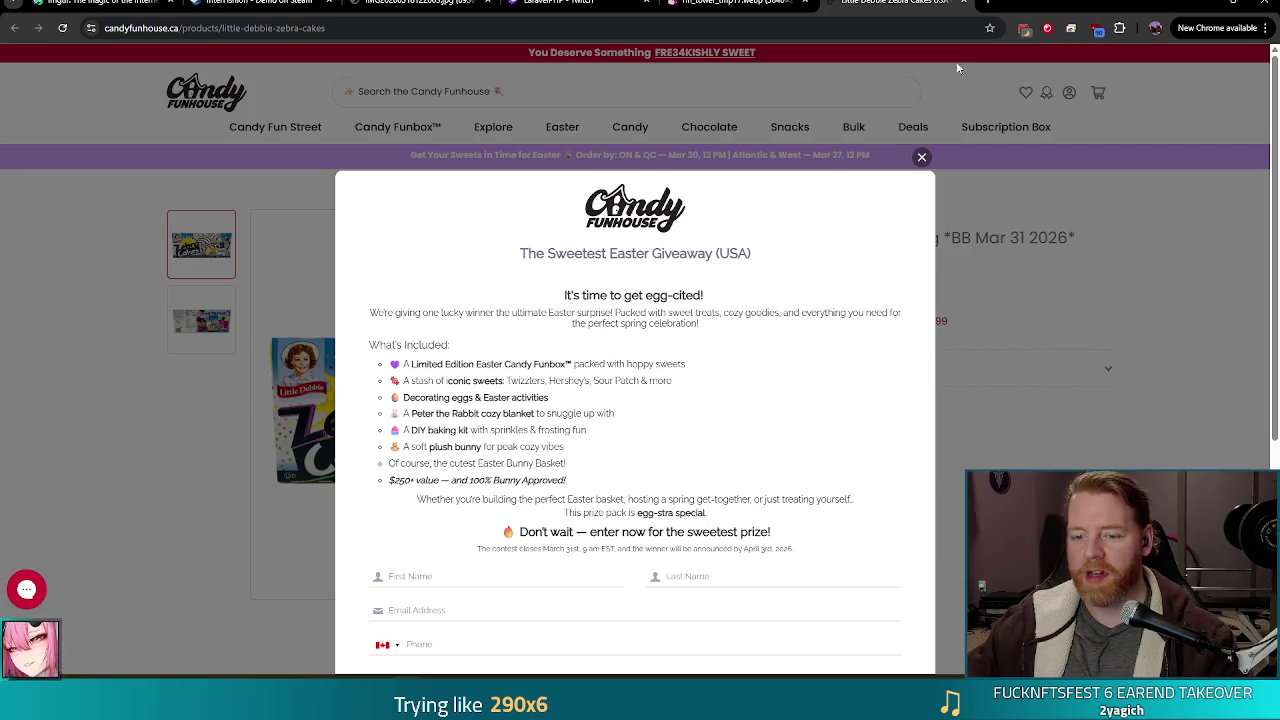
- Scroll the giveaway pop-up and close the Candy Funhouse Zebra Cakes tab
scroll(262, 330, "down", 3)
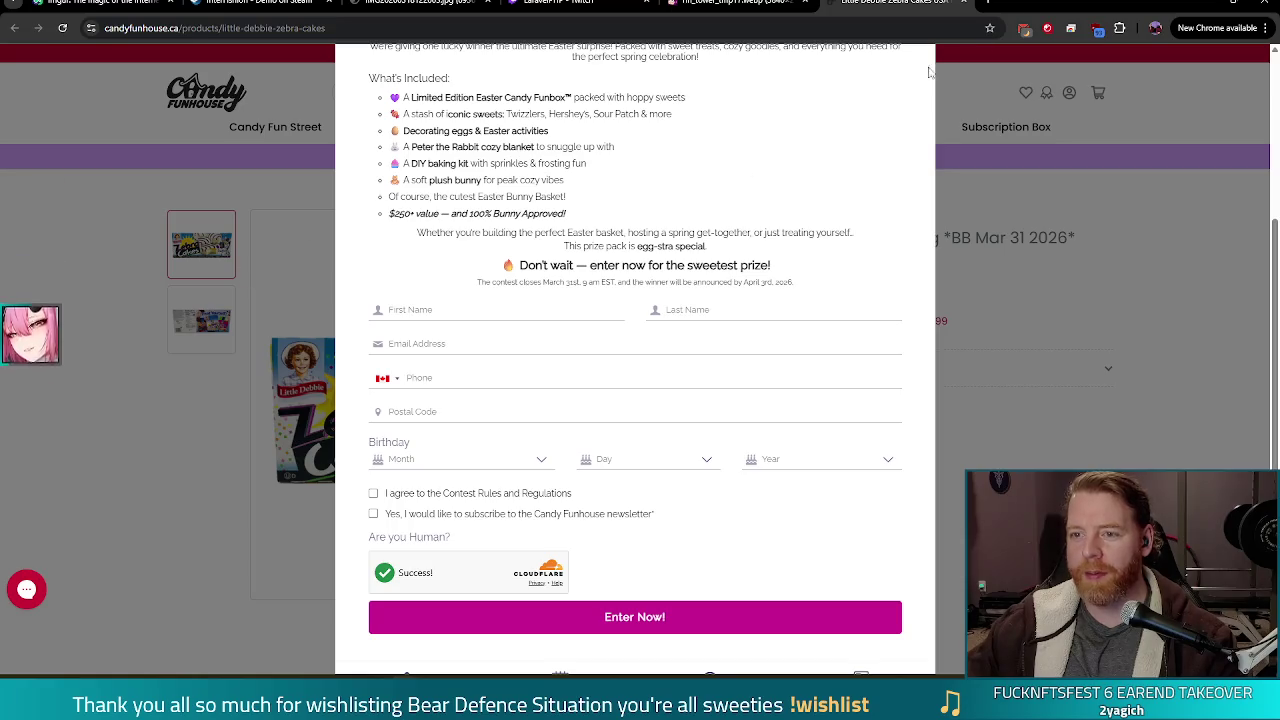
left_click(963, 2)
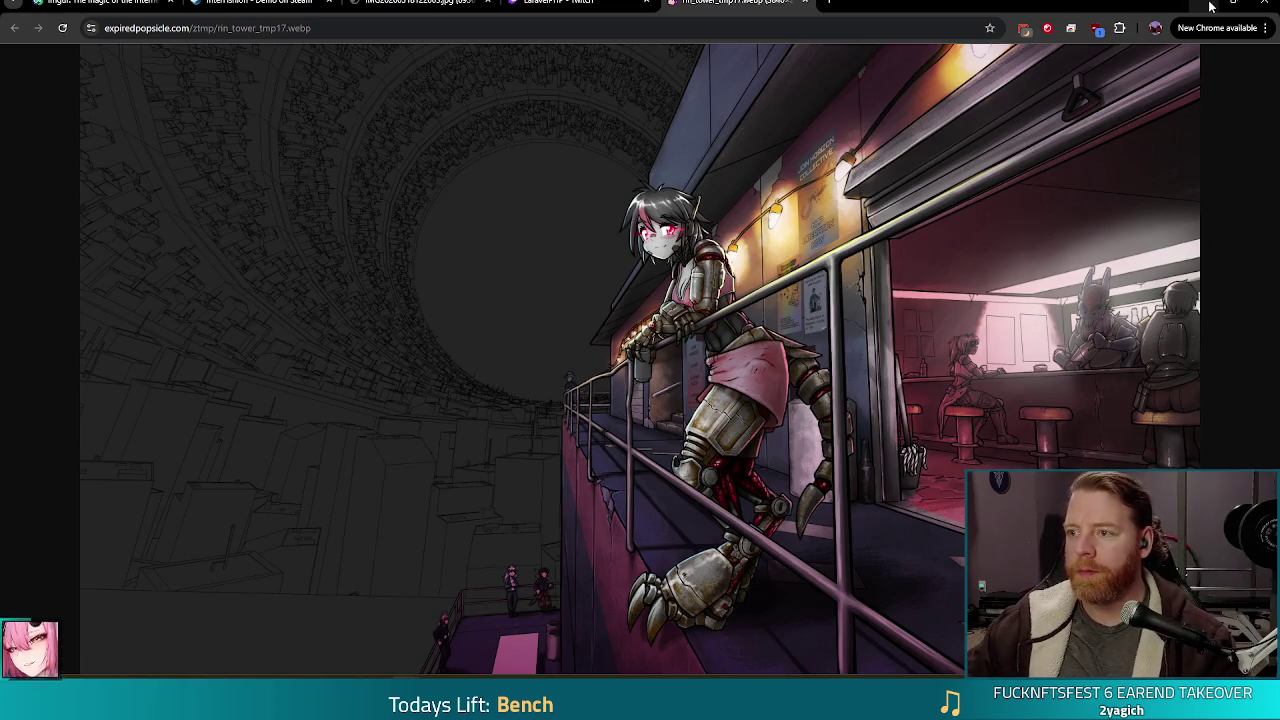
- Minimize Chrome so the Godot script editor shows again
left_click(1210, 6)
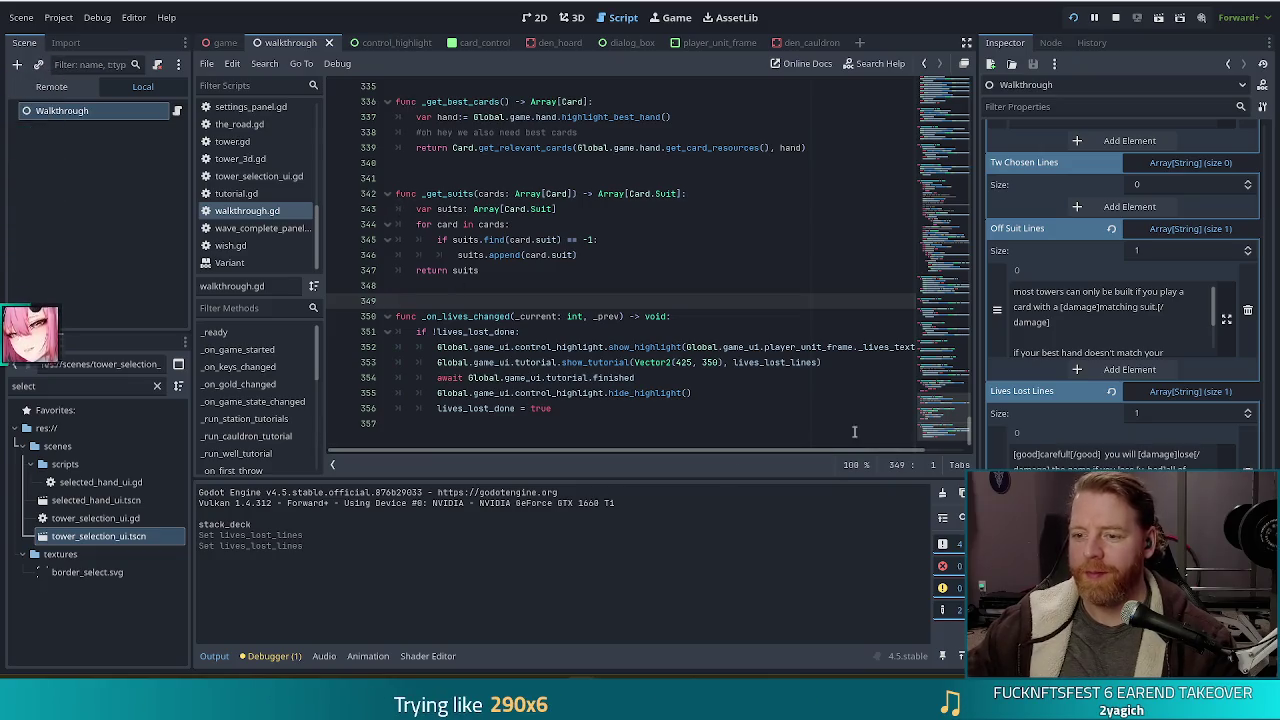
key("Down")
key("Down")
key("Down")
key("End")
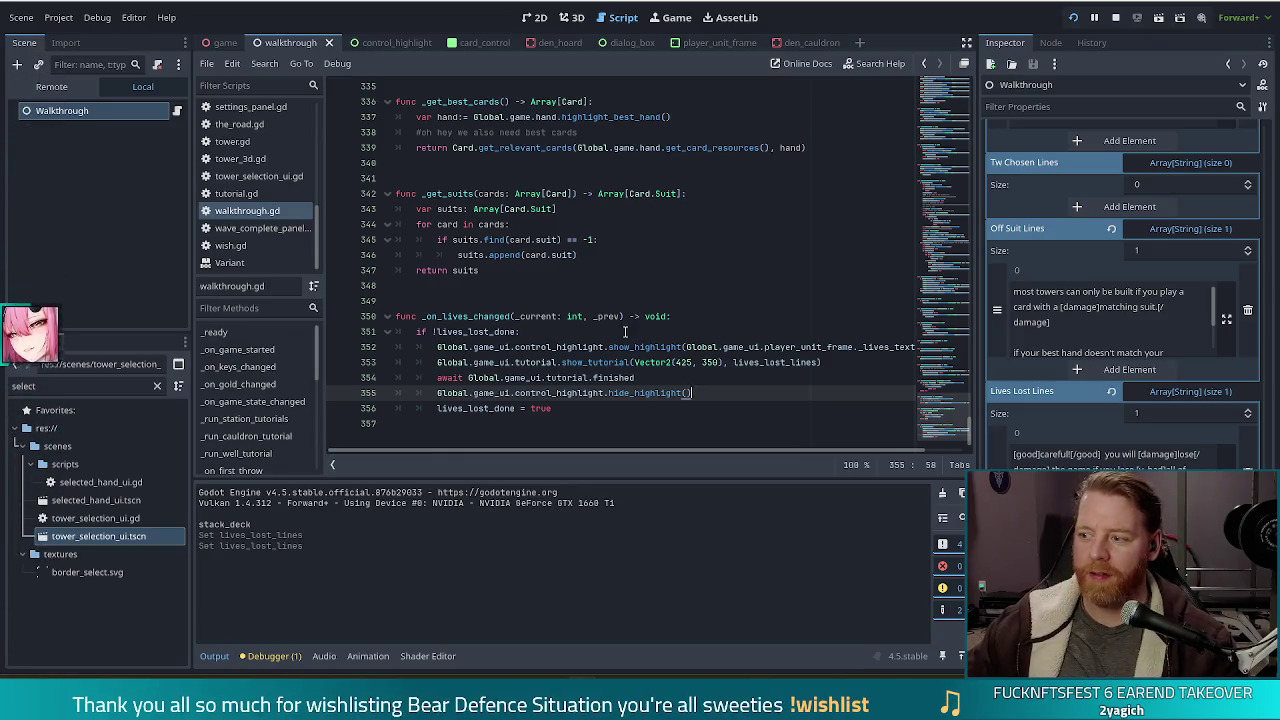
left_click(555, 331)
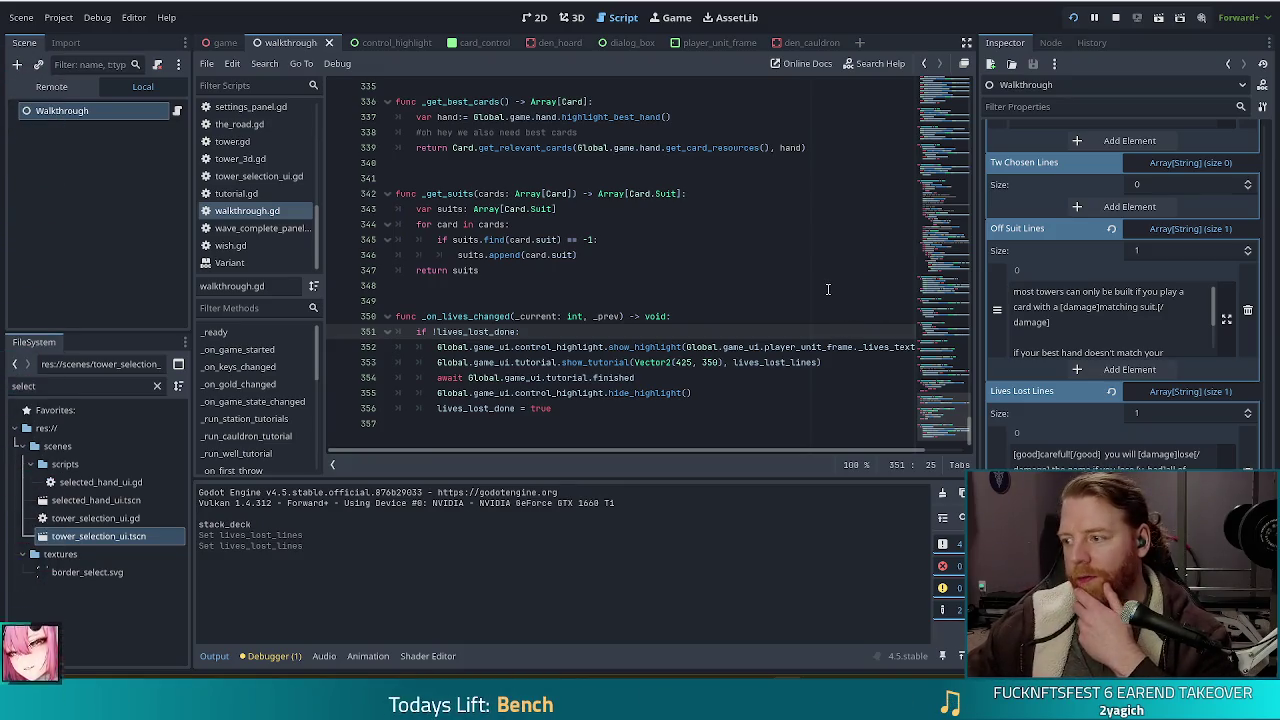
left_click(650, 316)
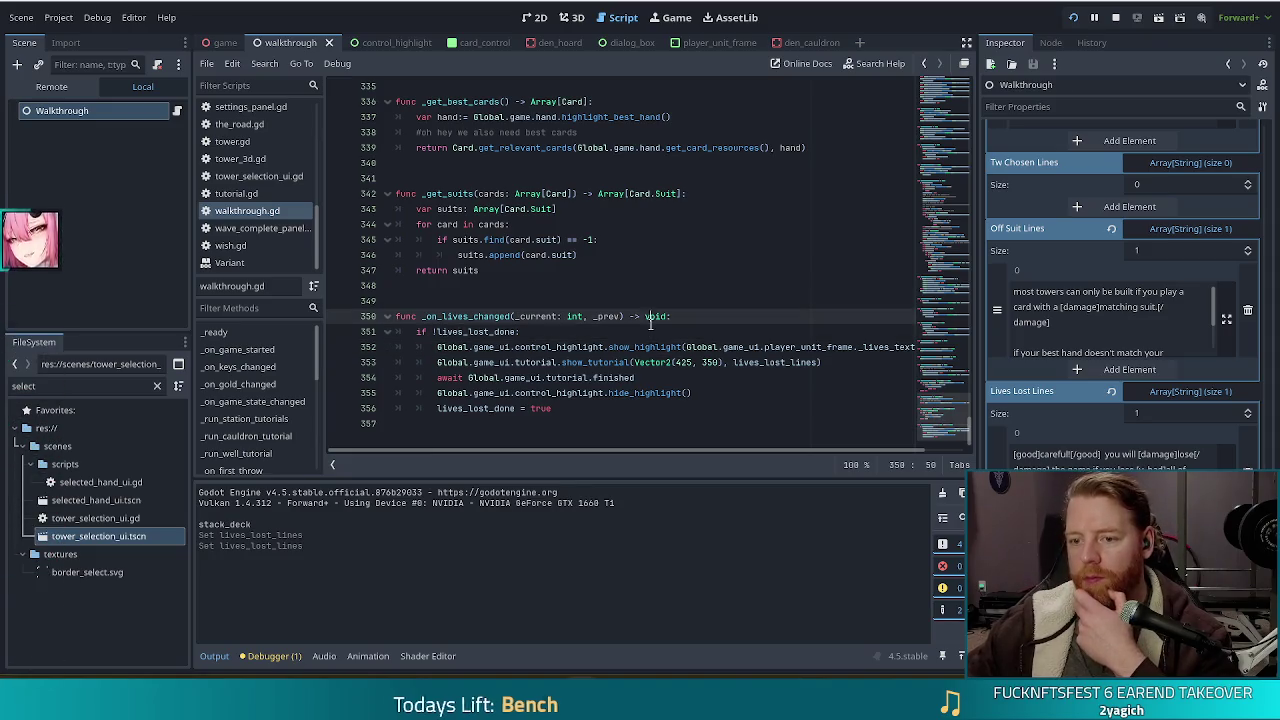
- Move the caret through _on_lives_changed: line 351, inside show_tutorial on line 353, then line 346
key("Down")
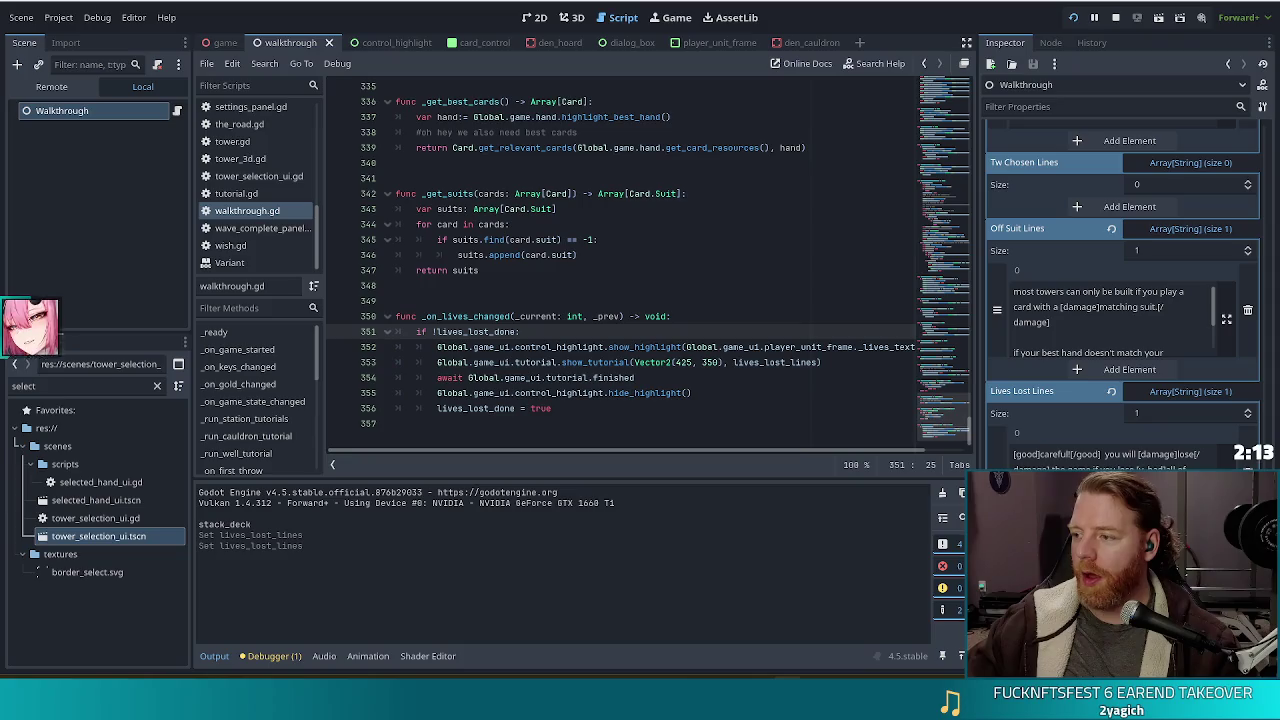
left_click(671, 362)
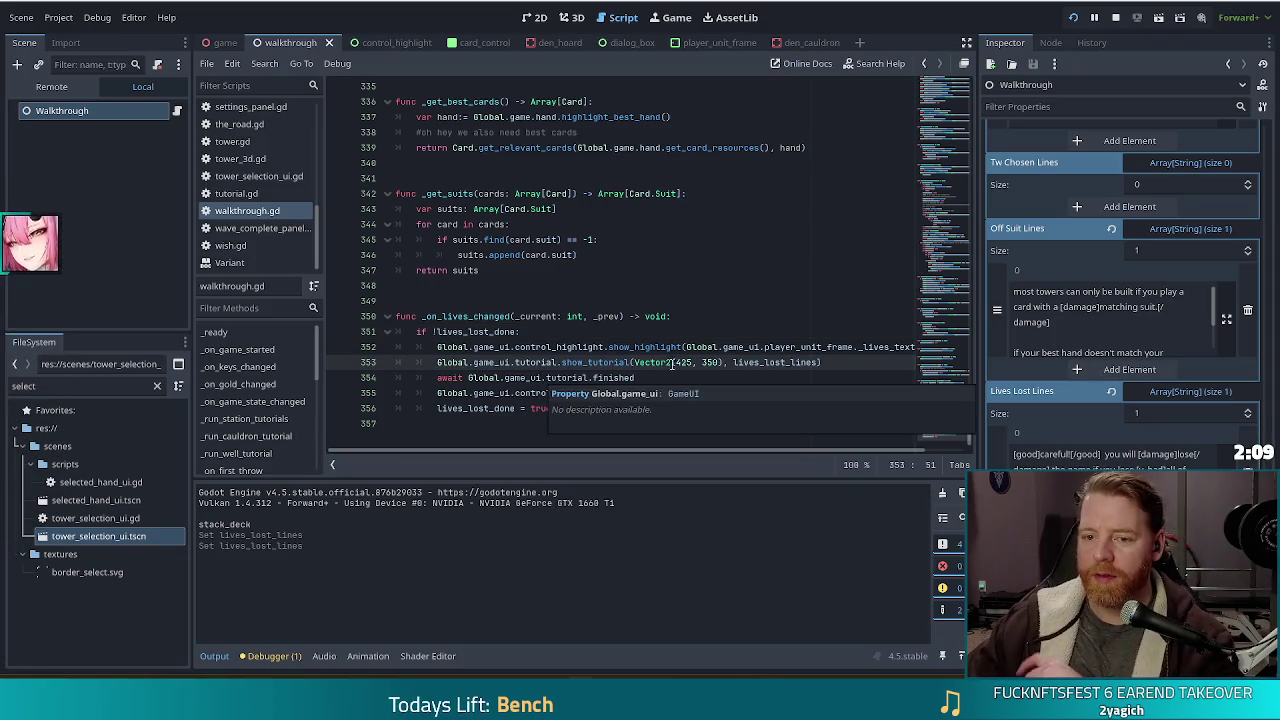
left_click(587, 362)
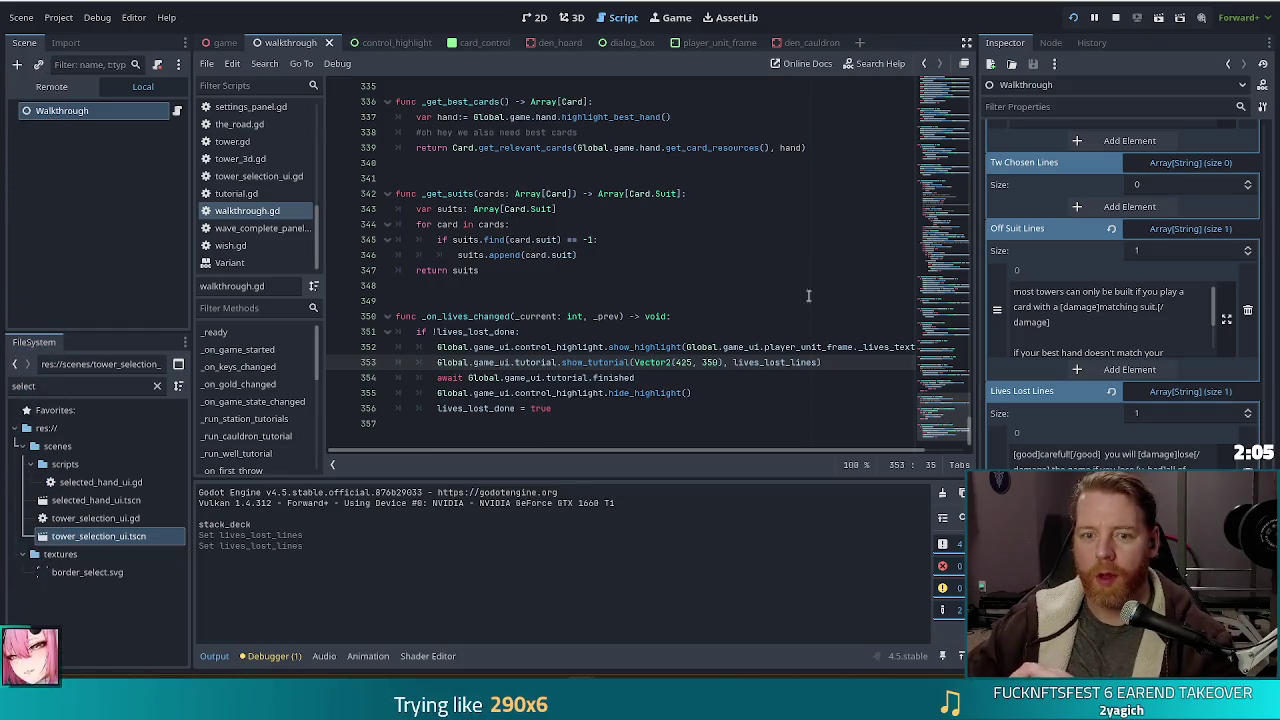
left_click(601, 256)
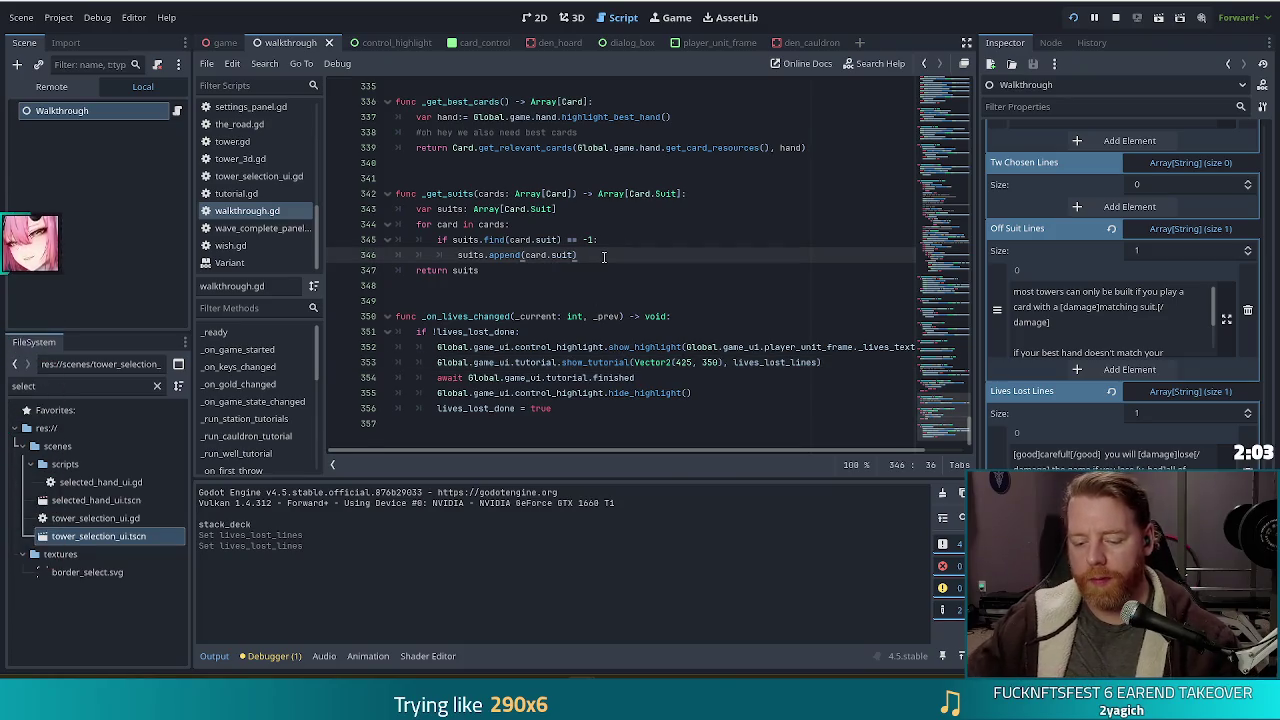
- Search walkthrough.gd for 'high_card' and place the caret after the warning-shown flag line
key("ctrl+f")
type("cancel")
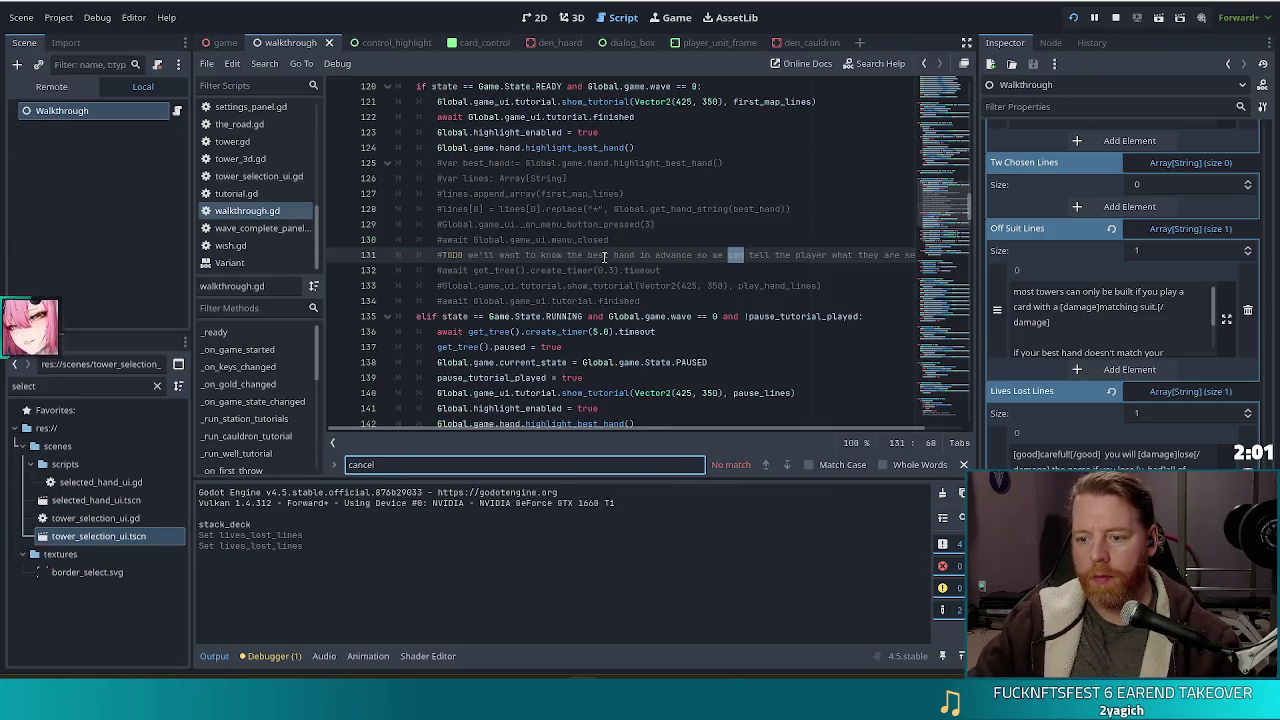
key("BackSpace")
key("BackSpace")
key("BackSpace")
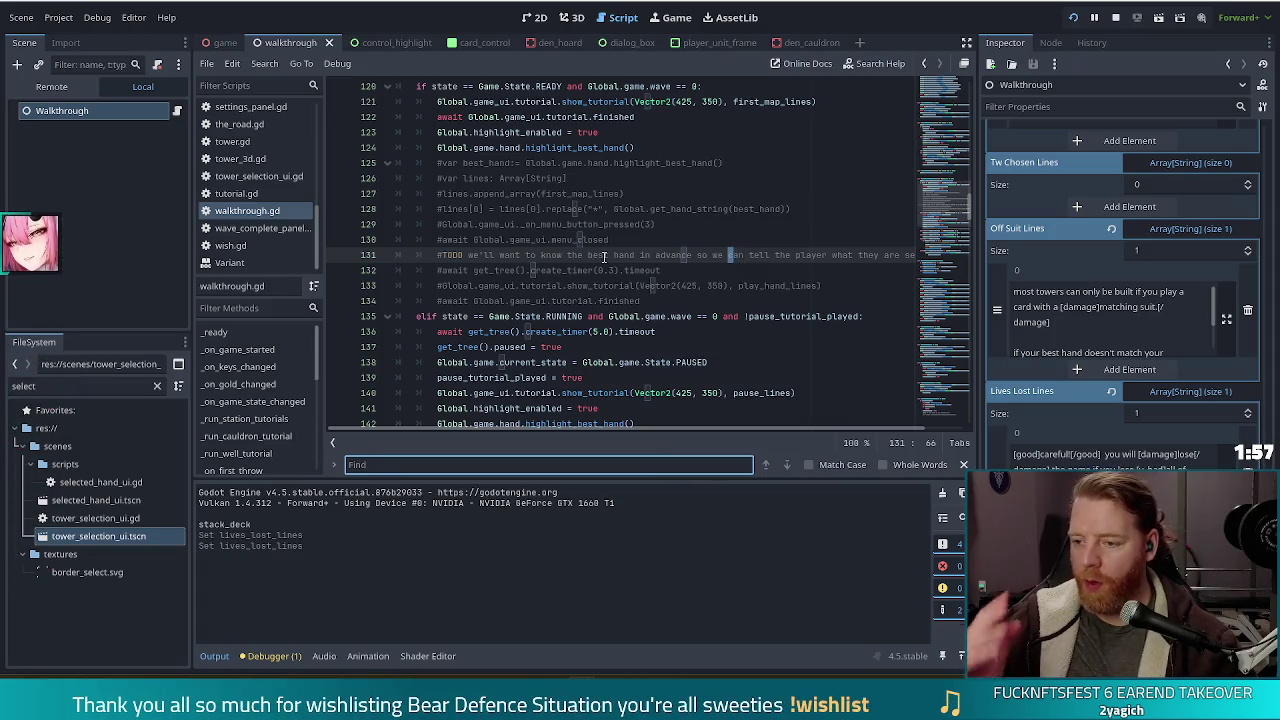
type("high_card")
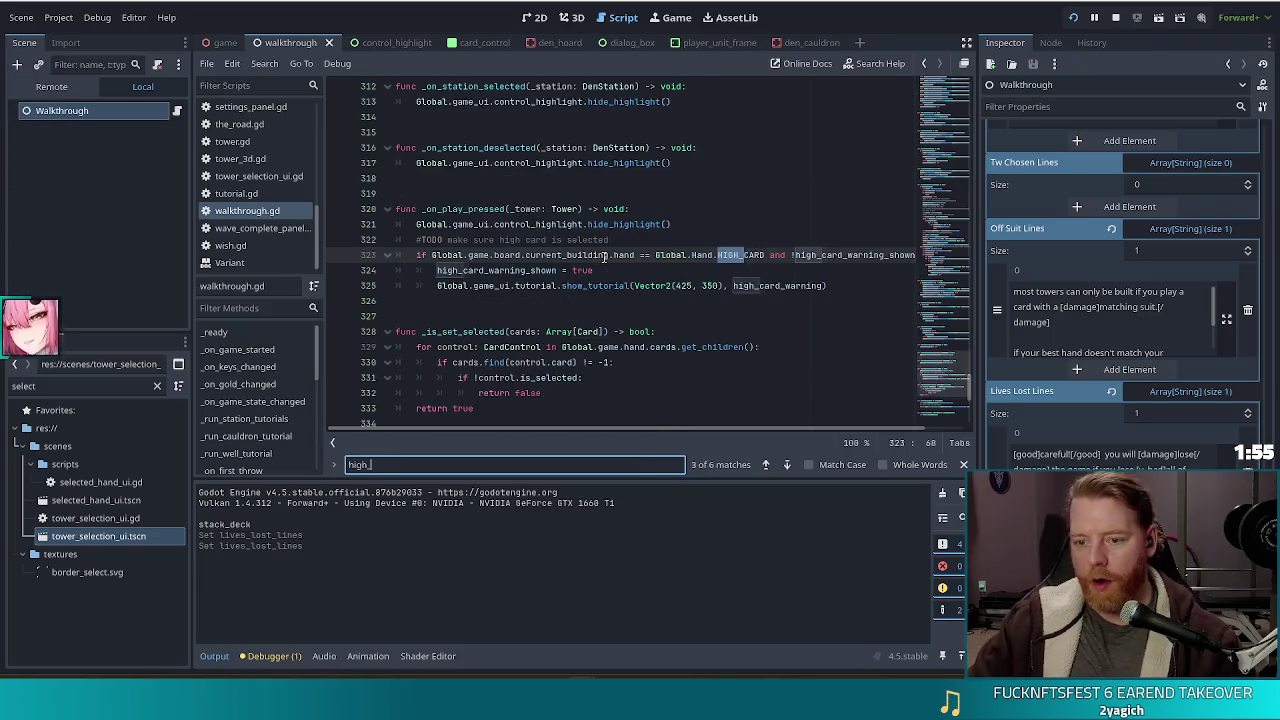
left_click(632, 270)
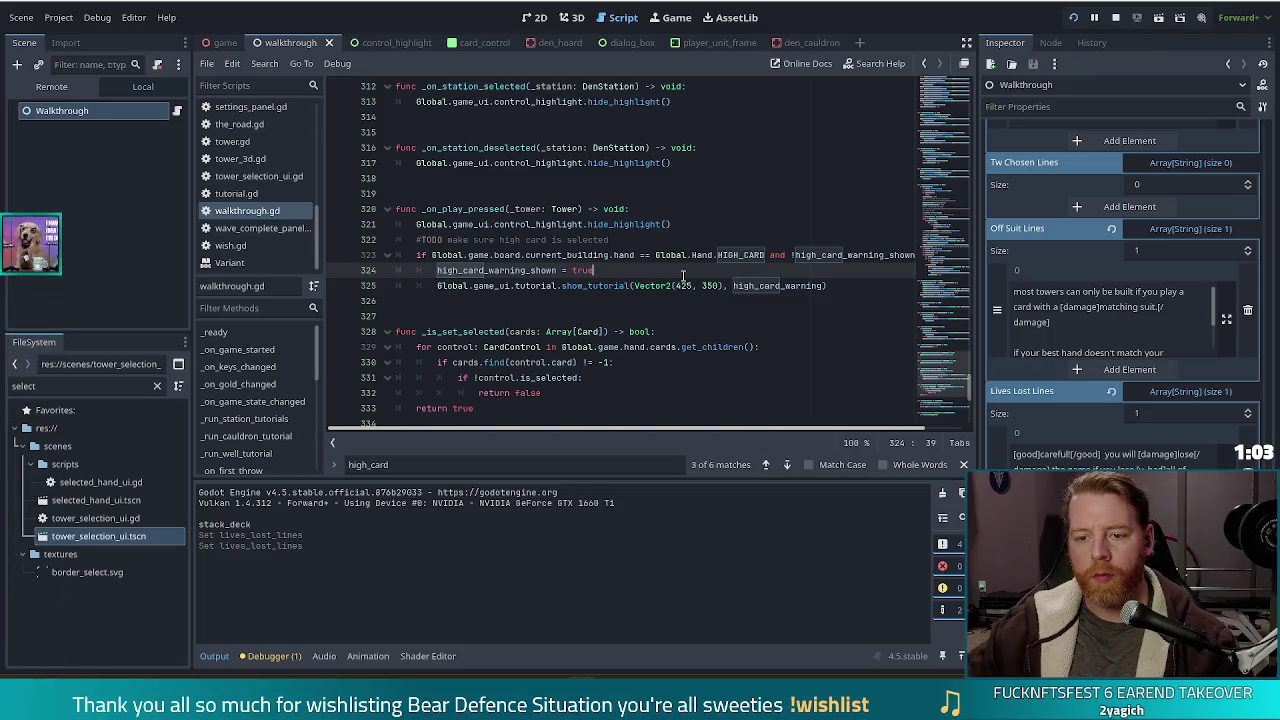
left_click(858, 282)
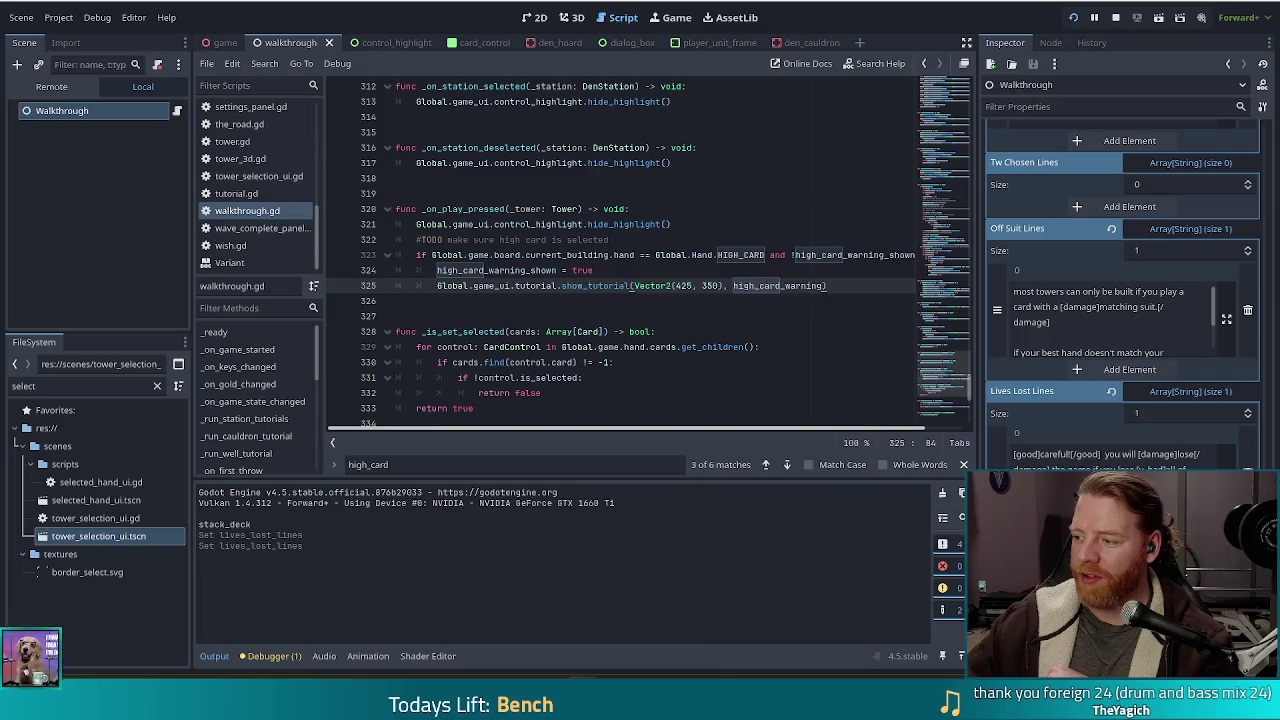
key("XF86AudioLowerVolume")
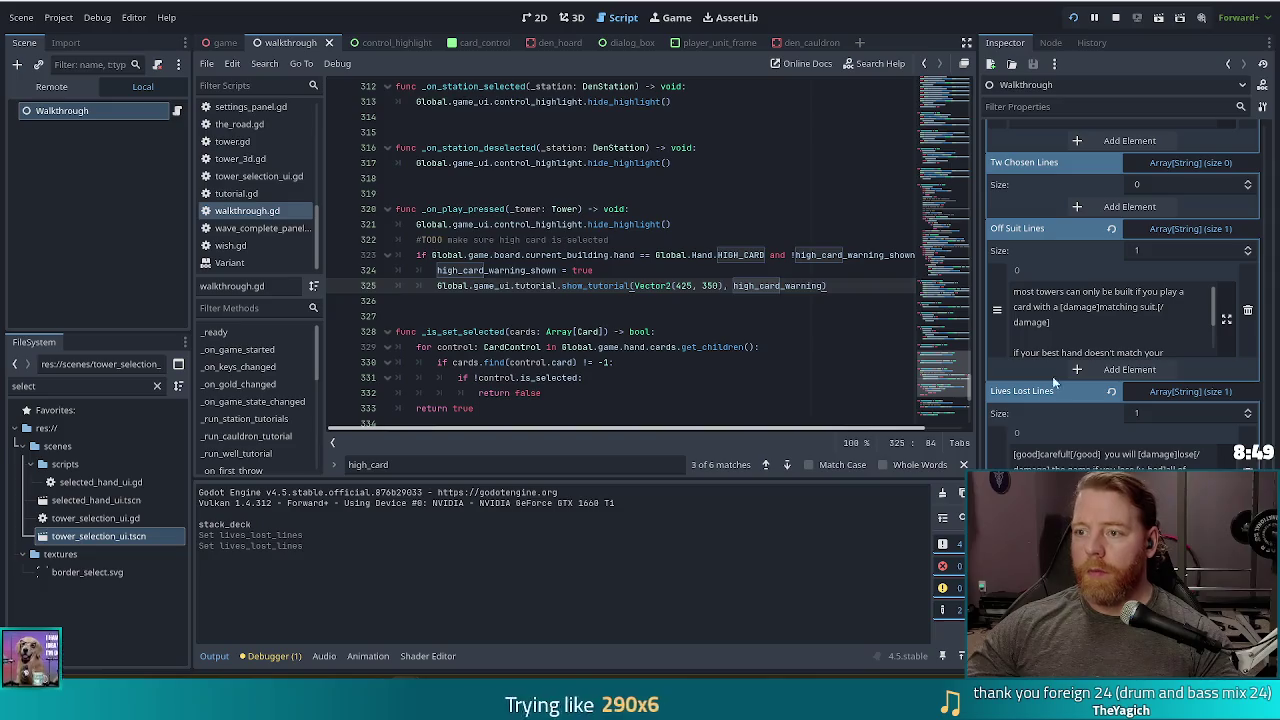
- Drag the Chrome window with the dog-on-a-bed photo over the Godot editor
mouse_move(10, 400)
left_mouse_down()
mouse_move(470, 230)
mouse_move(470, 3)
left_mouse_up()
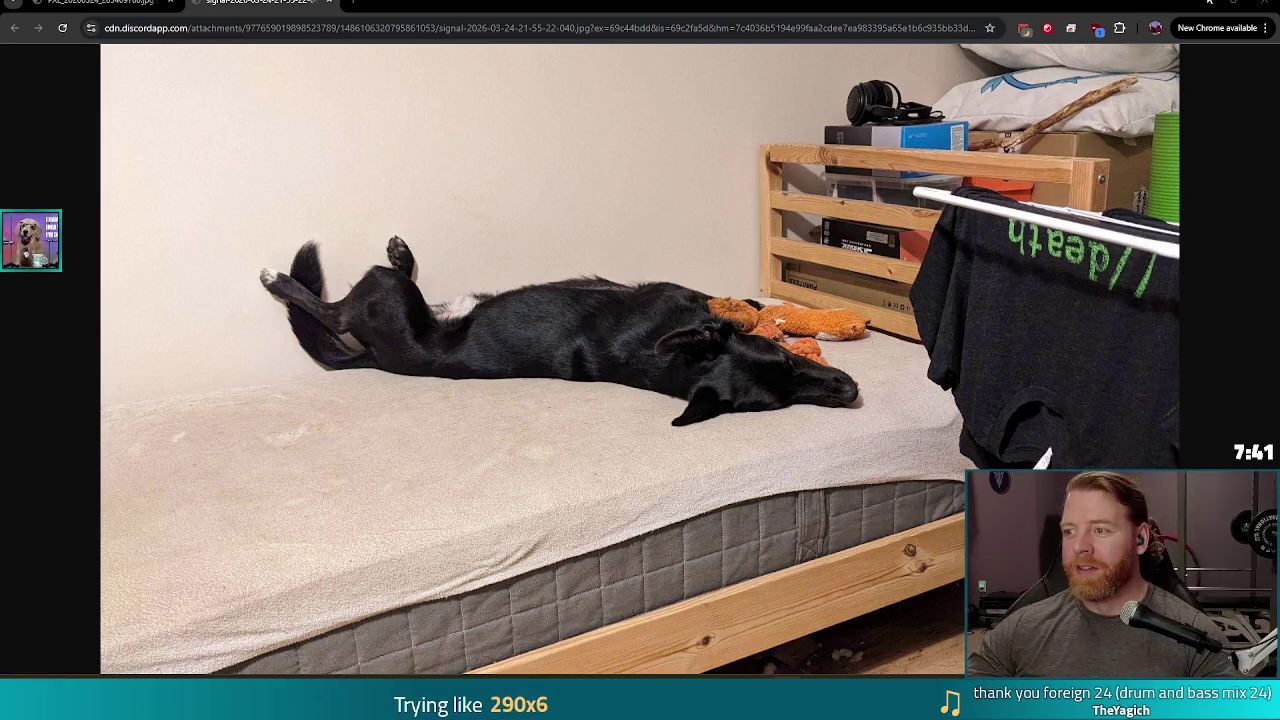
- Close the Chrome photo window to reveal walkthrough.gd in the script editor
left_click(1265, 5)
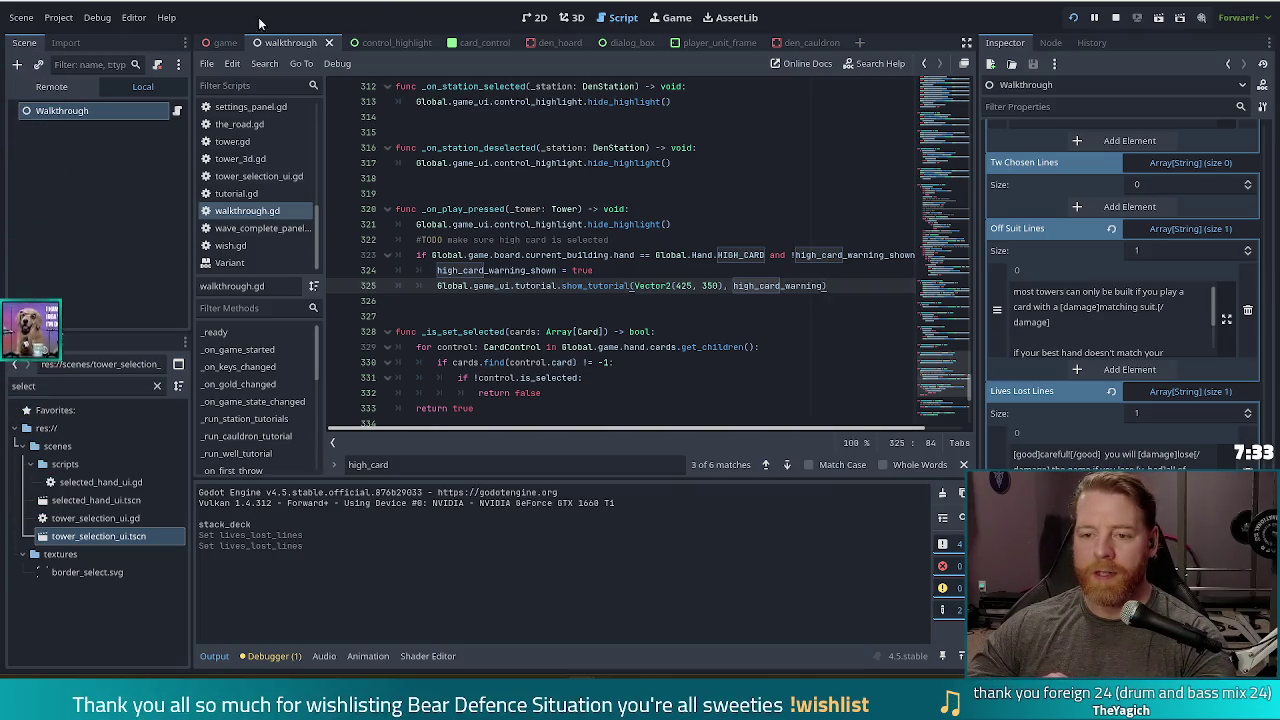
left_click(609, 285)
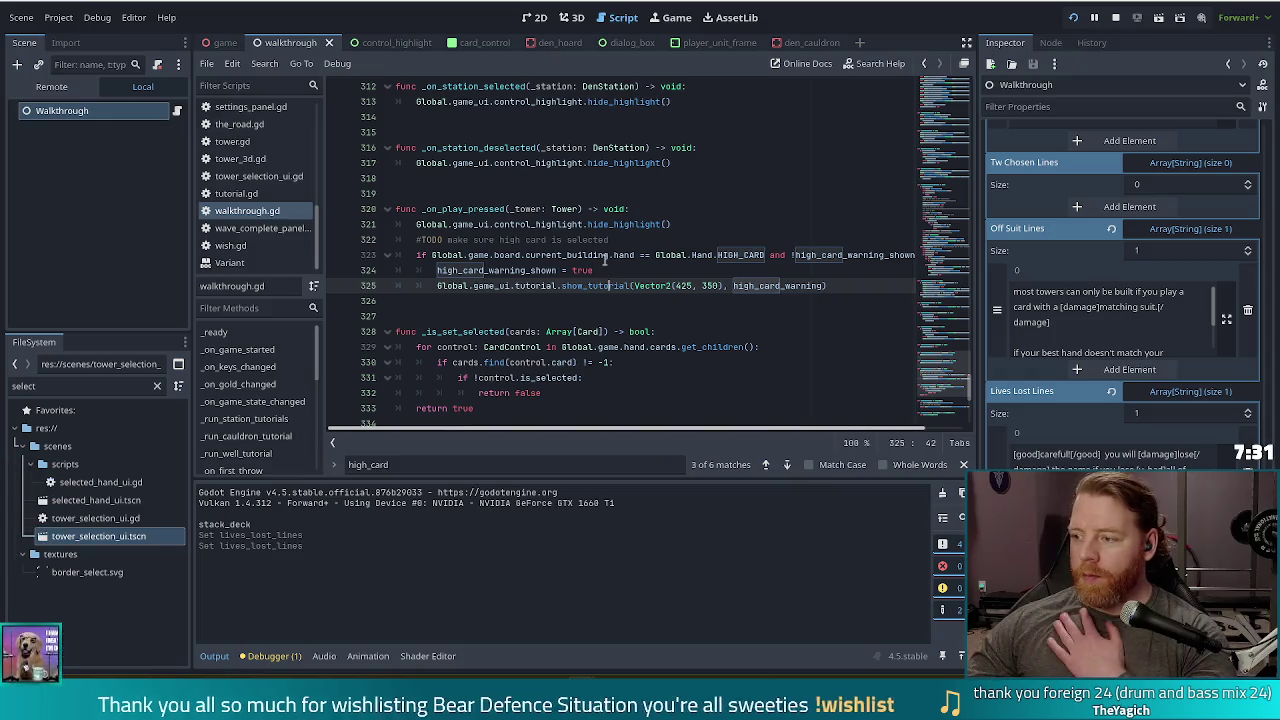
left_click(511, 270)
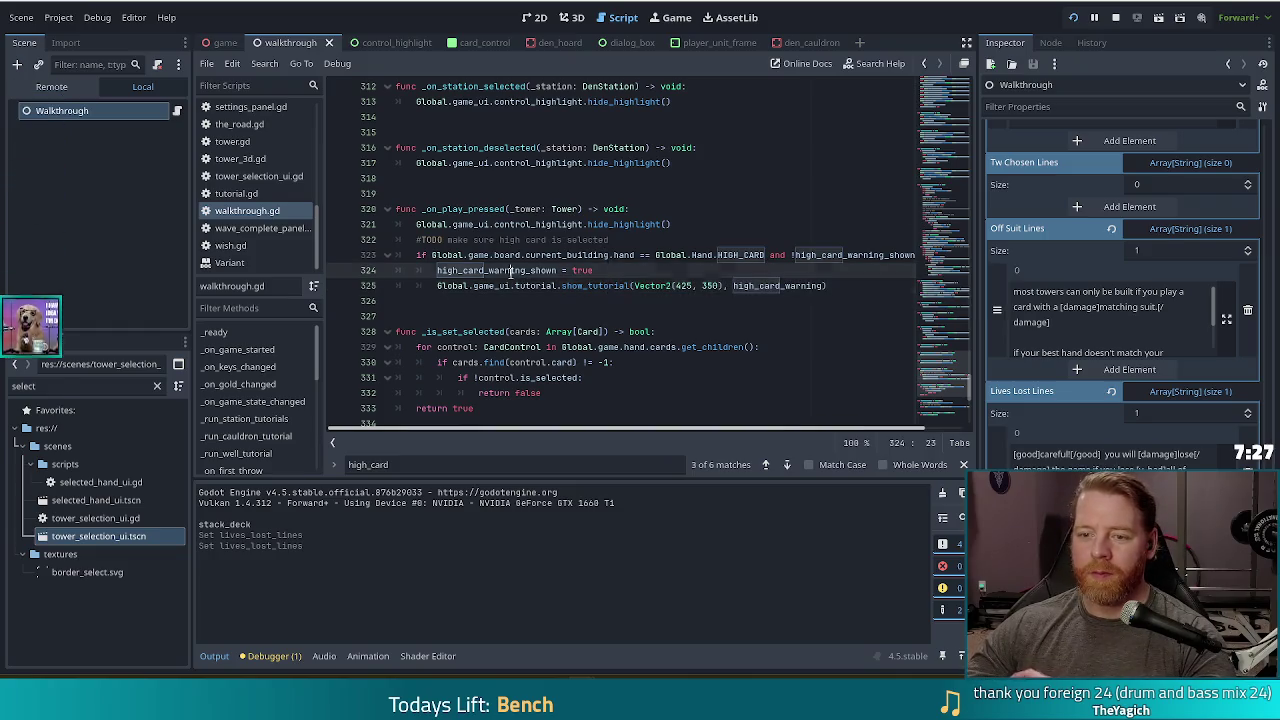
left_click(822, 286)
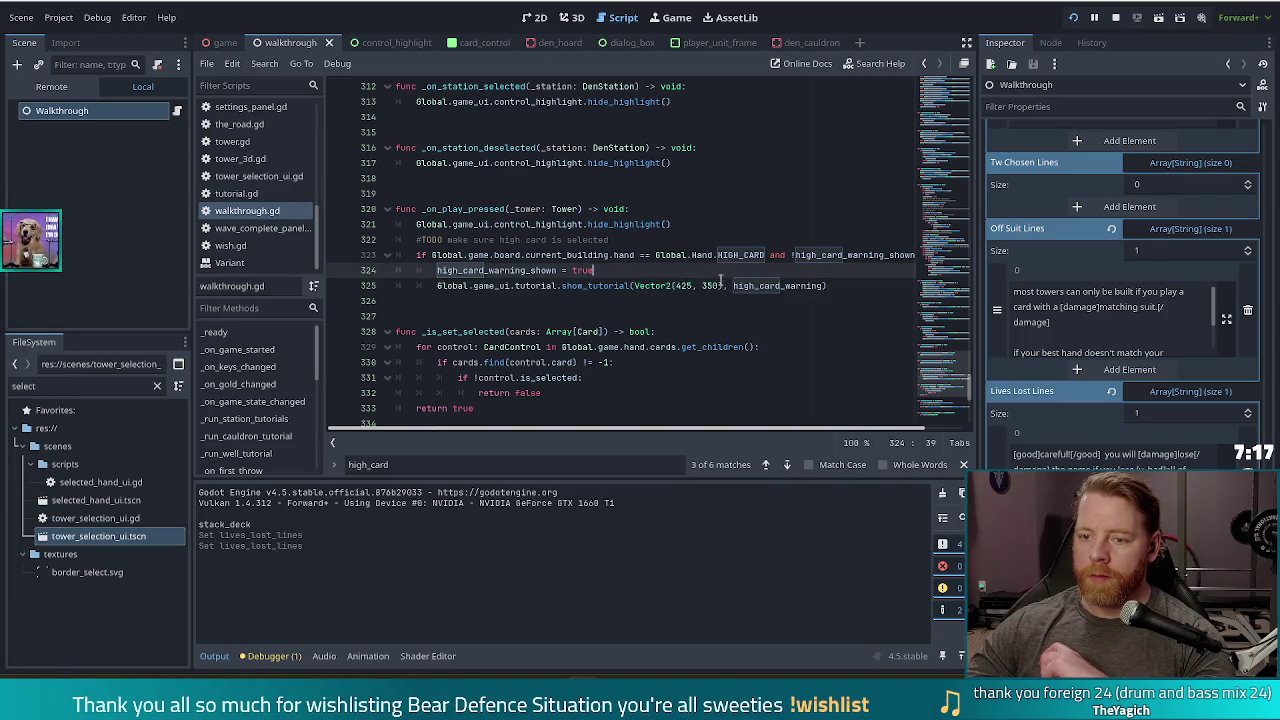
key("Down")
left_click(851, 288)
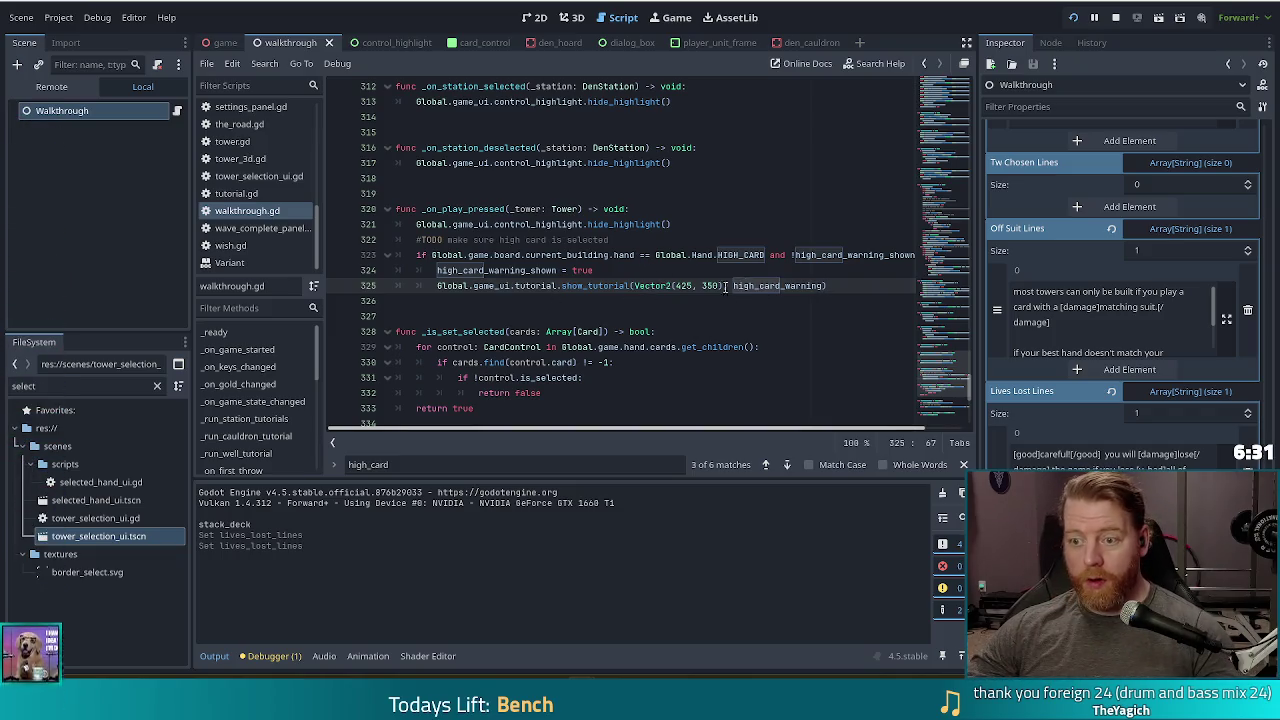
scroll(697, 222, "down", 3)
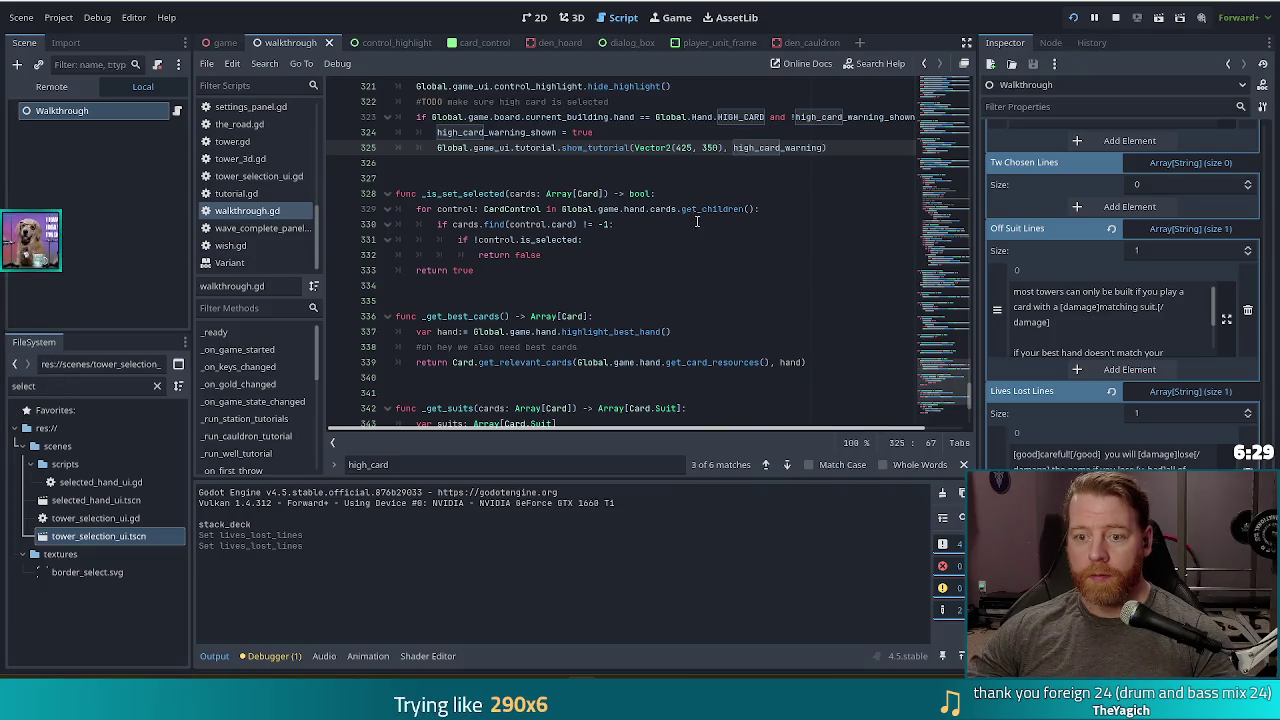
- Paste the lives-text show_highlight call from _on_lives_changed below the high-card warning tutorial call
scroll(748, 371, "down", 5)
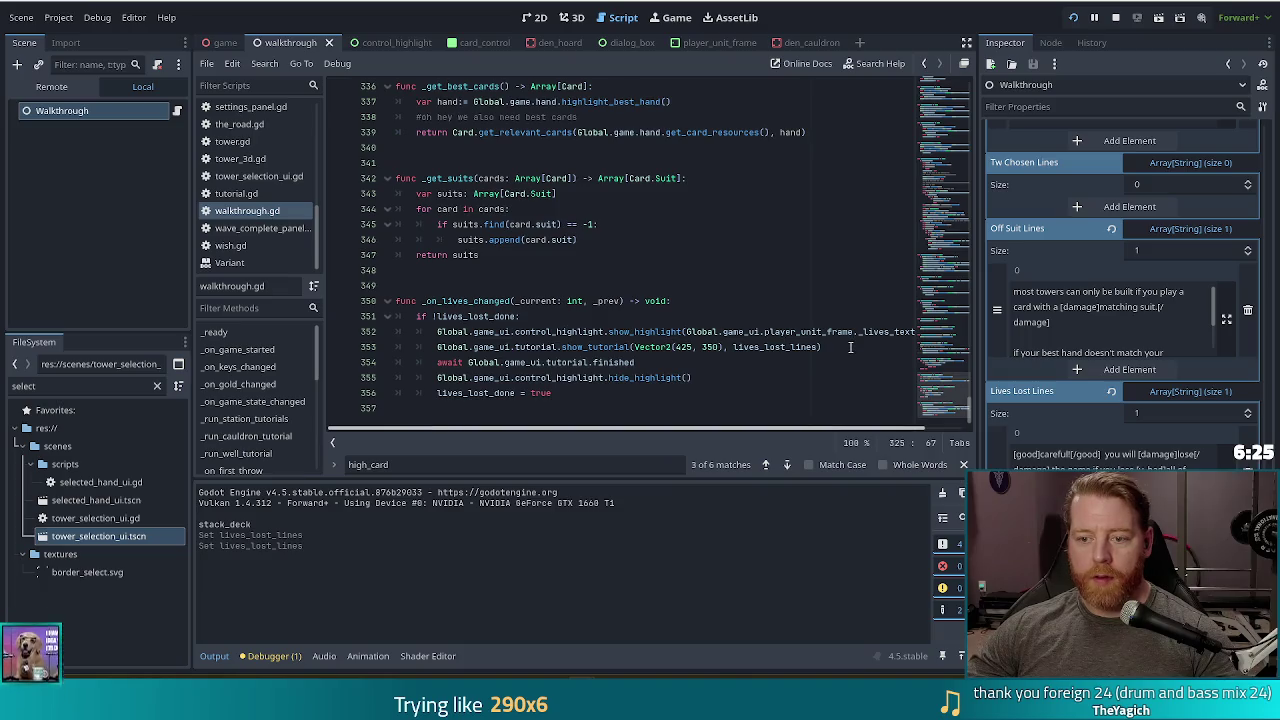
left_click(858, 331)
key("End")
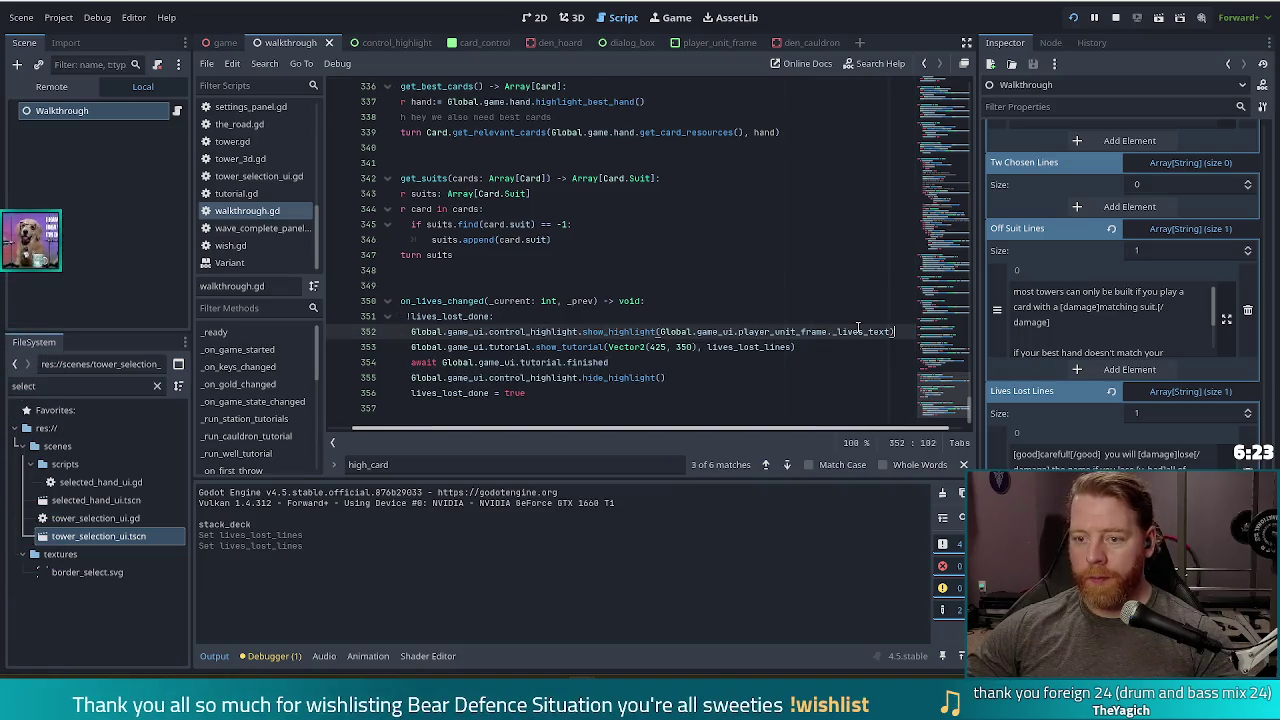
key("Up")
scroll(752, 296, "up", 7)
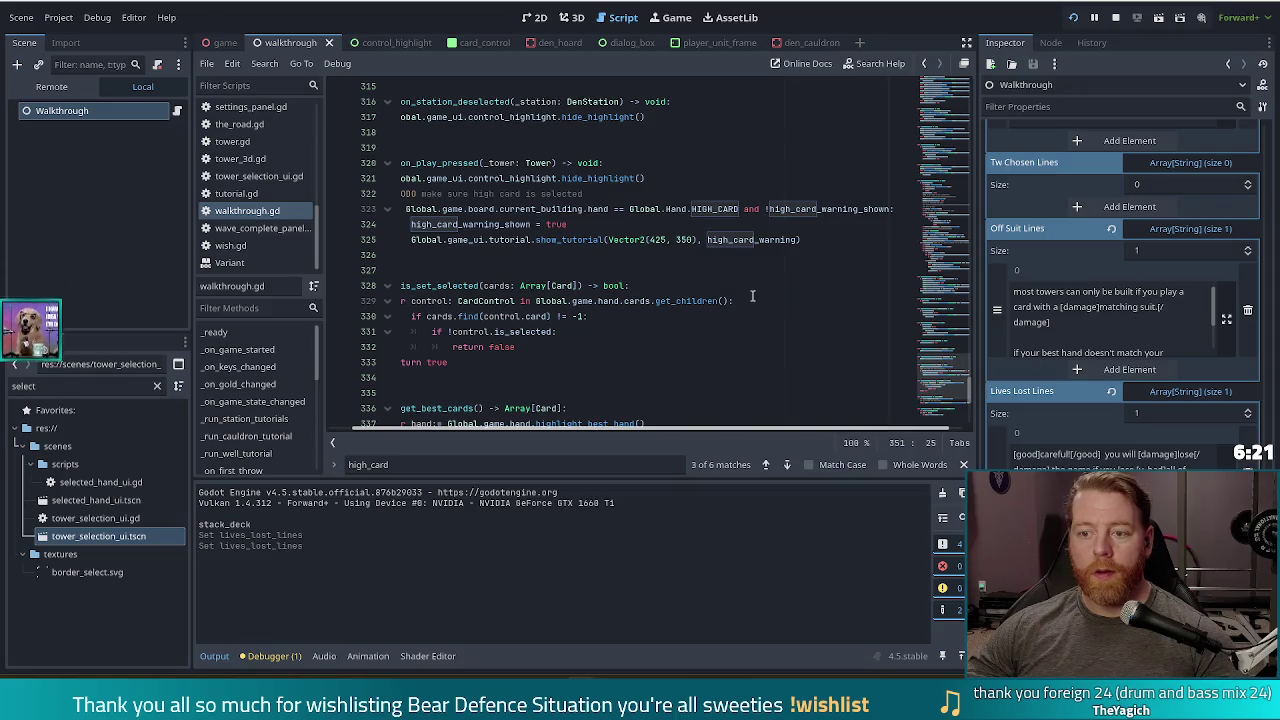
left_click(836, 241)
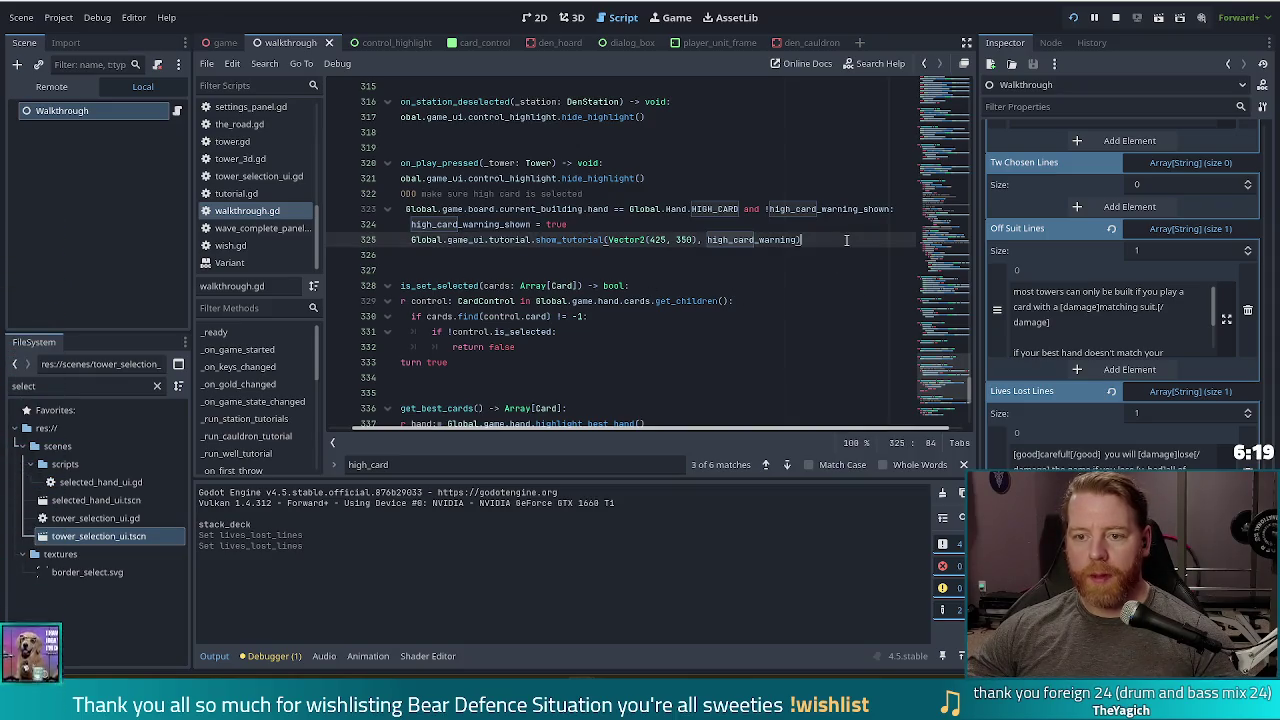
key("Return")
type("Global.game_ui.control_highlight.show_highlight(Global.game_ui.player_unit_frame._lives_text)")
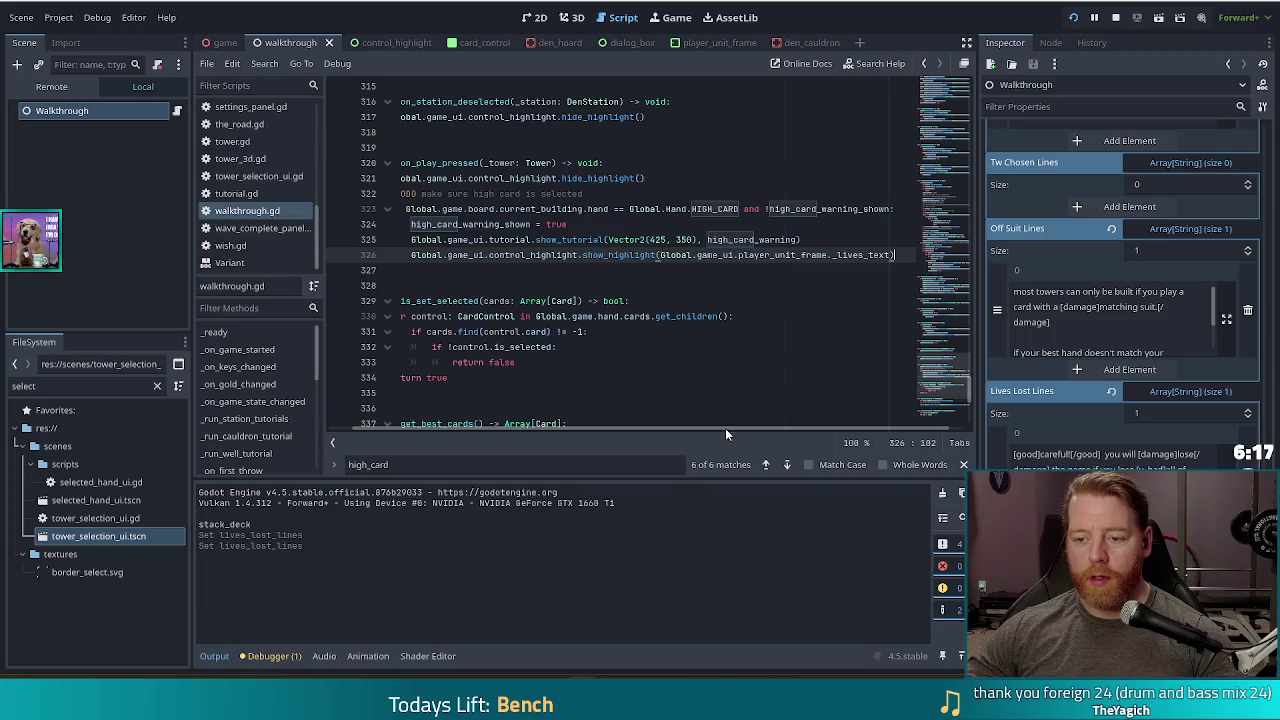
- Copy the show_tutorial call prefix from line 325
key("Up")
key("Up")
left_click(841, 243)
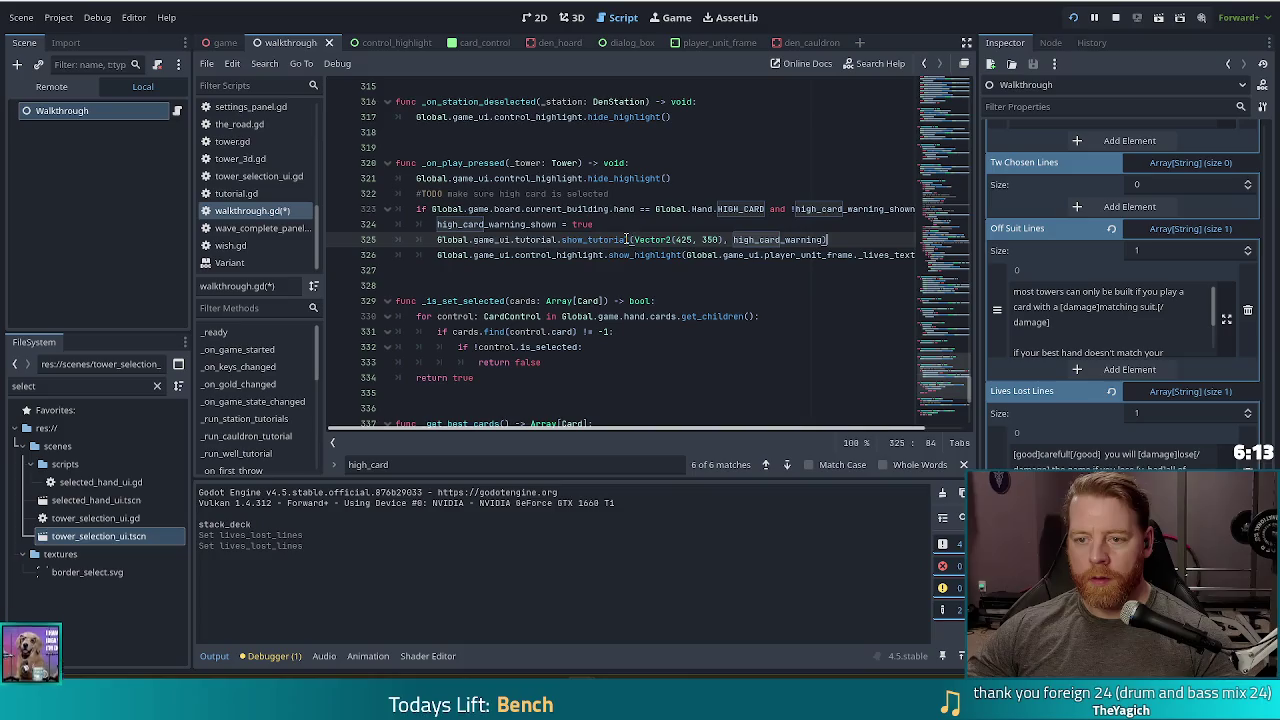
left_click_drag(627, 240, 443, 240)
key("ctrl+c")
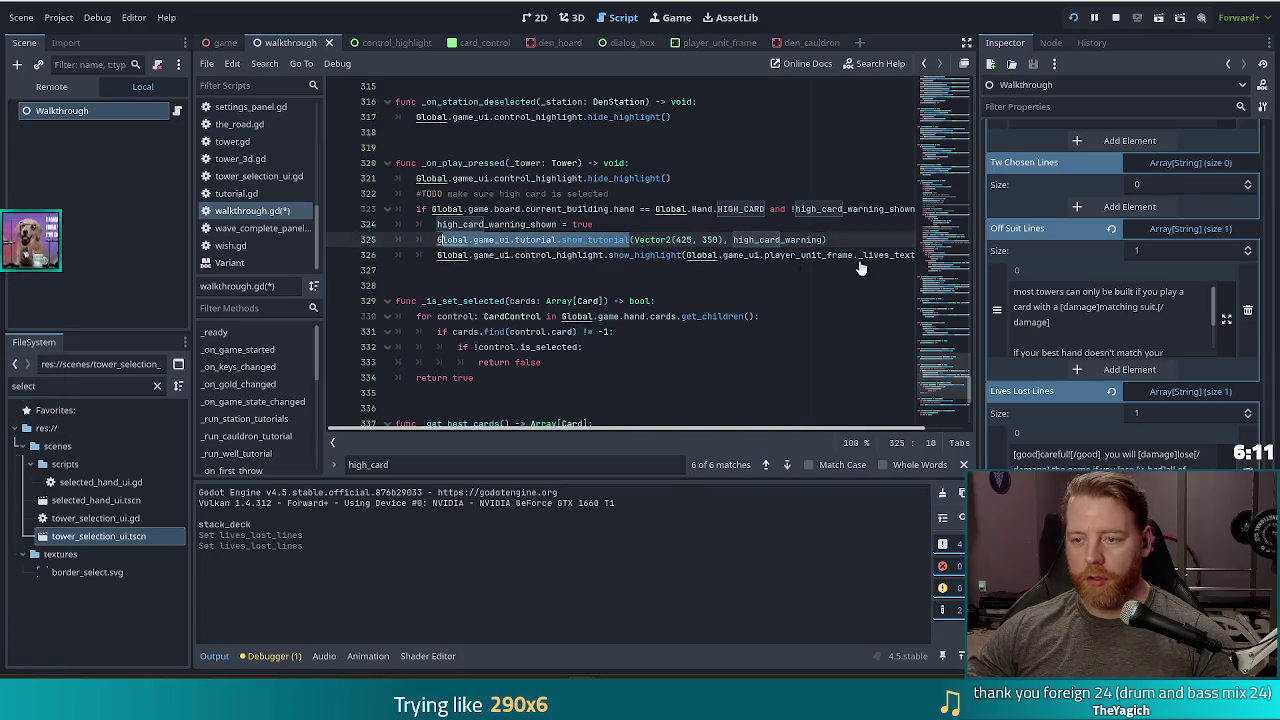
left_click(840, 240)
- Paste the prefix as line 326 and change show_tutorial to finish
key("Return")
key("ctrl+v")
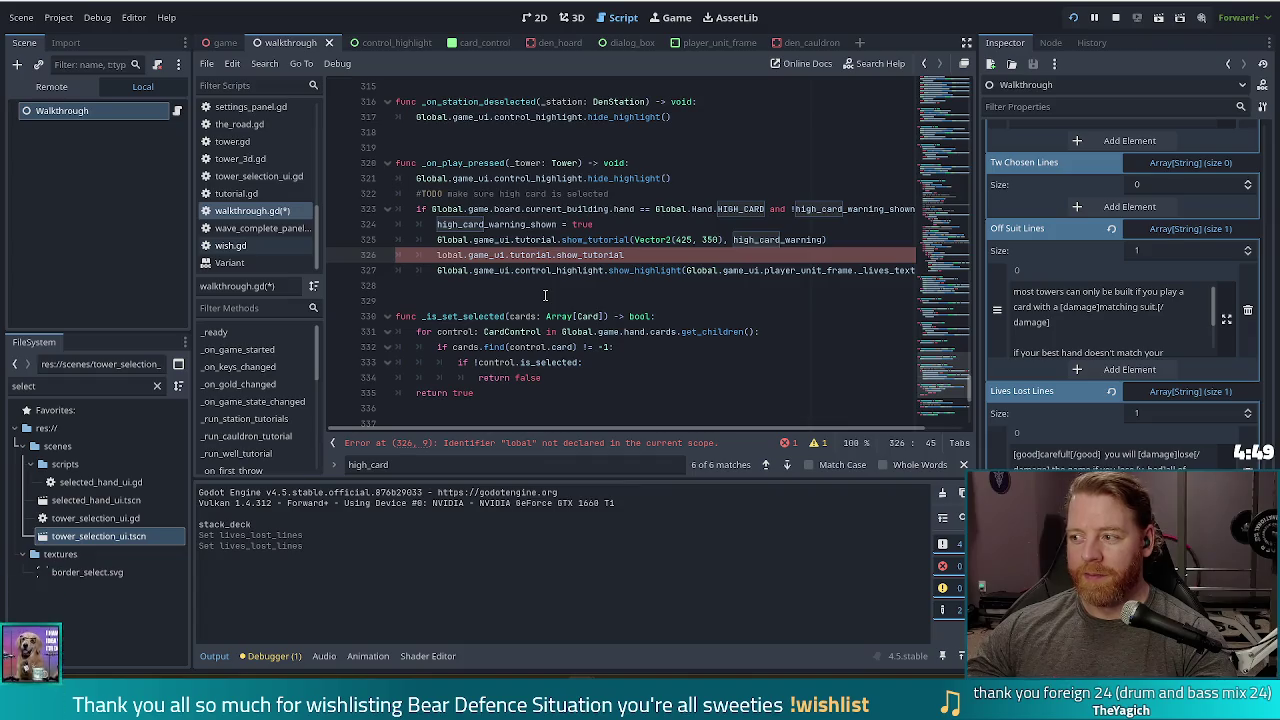
left_click(643, 240)
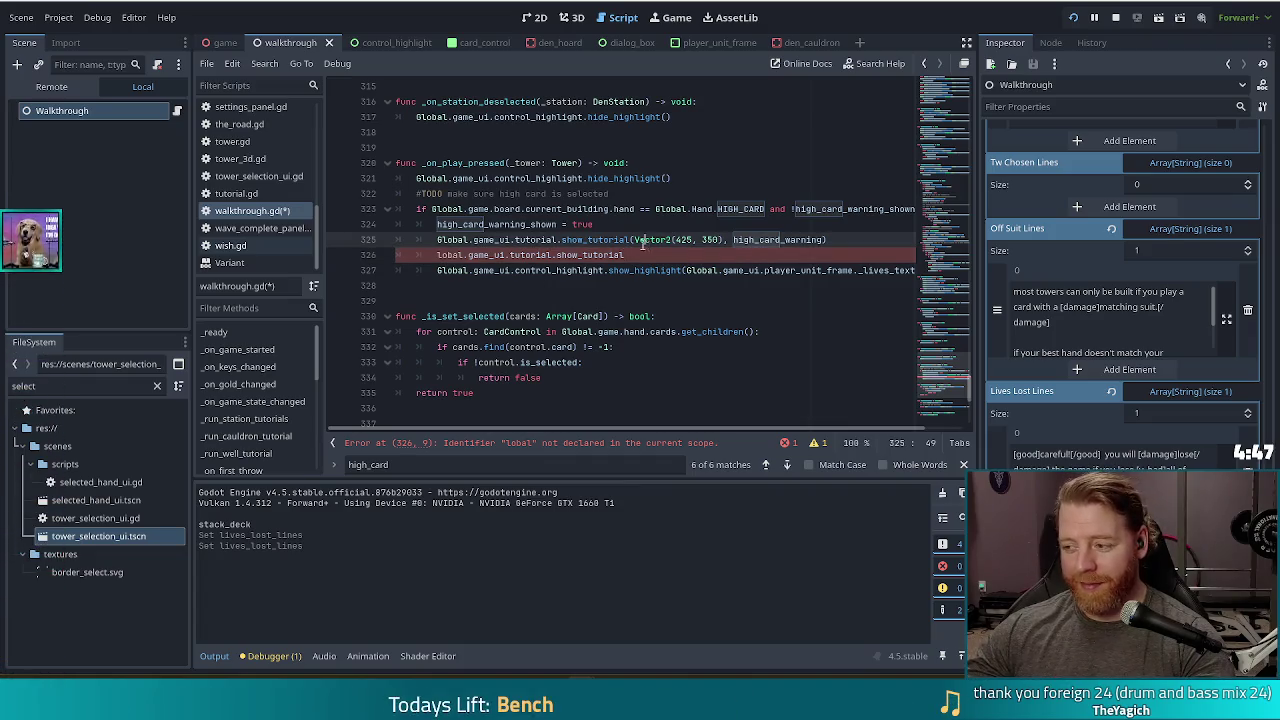
left_click(661, 257)
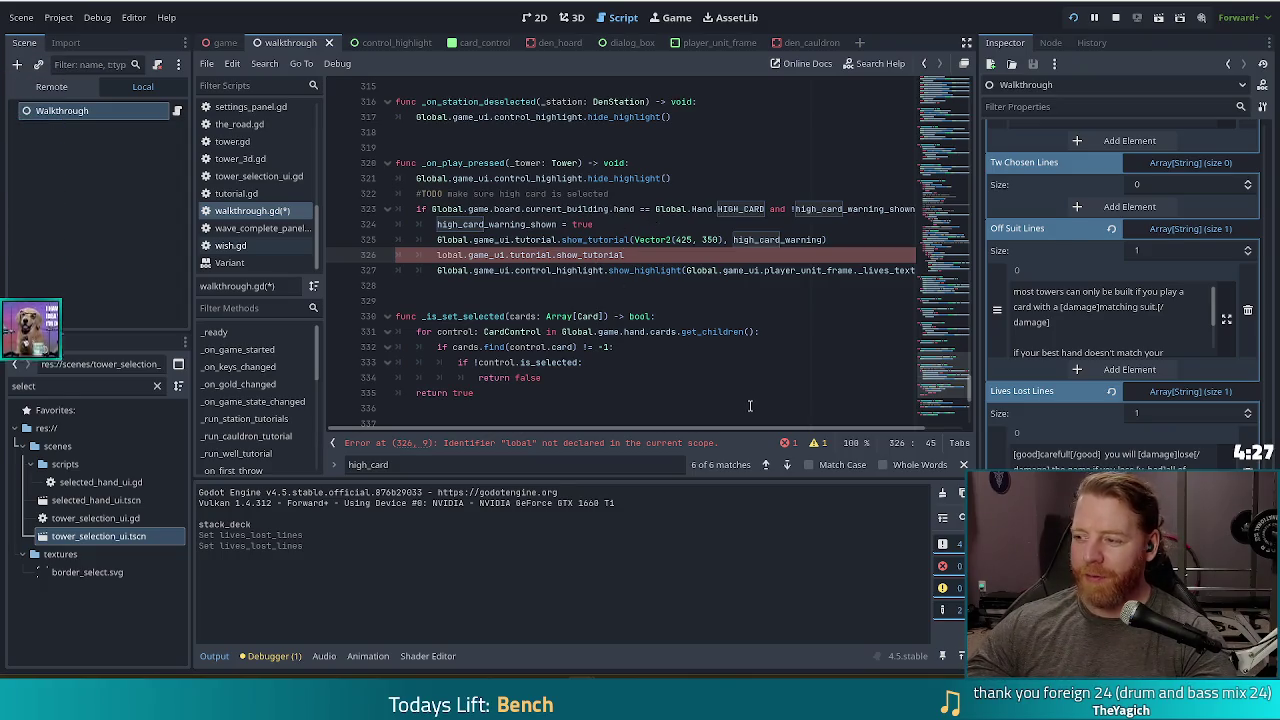
double_click(598, 255)
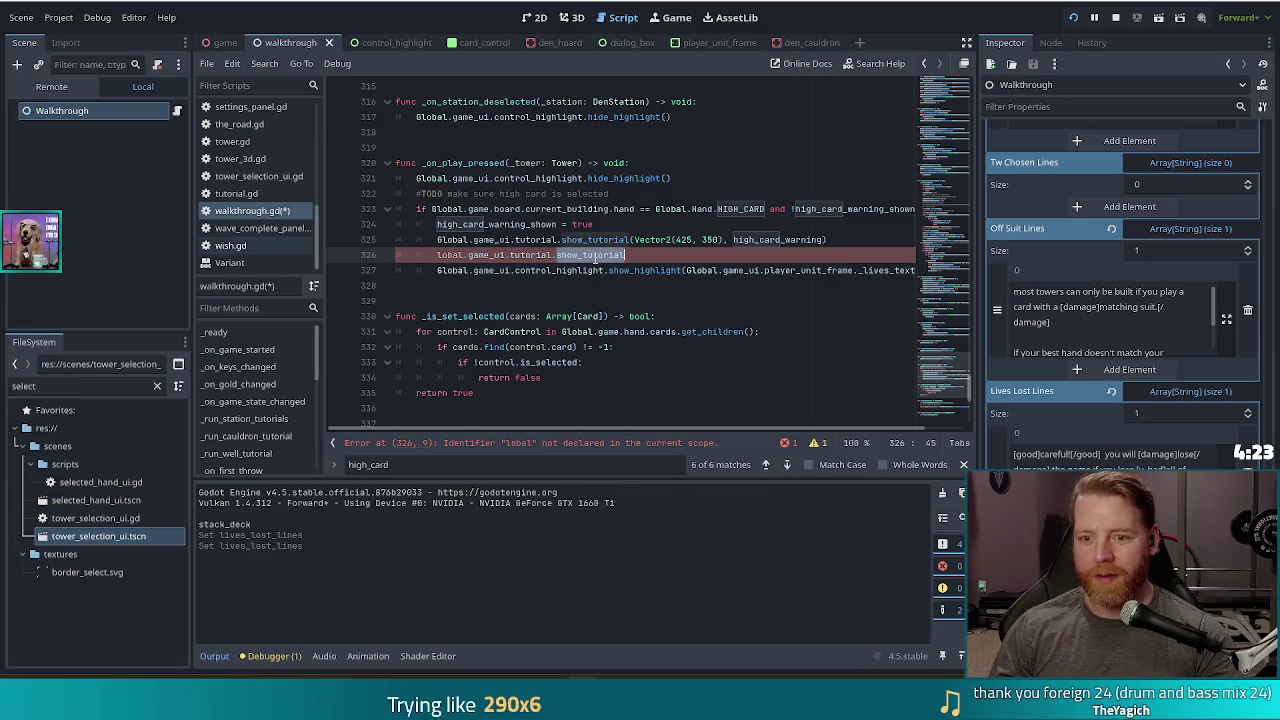
type("finis")
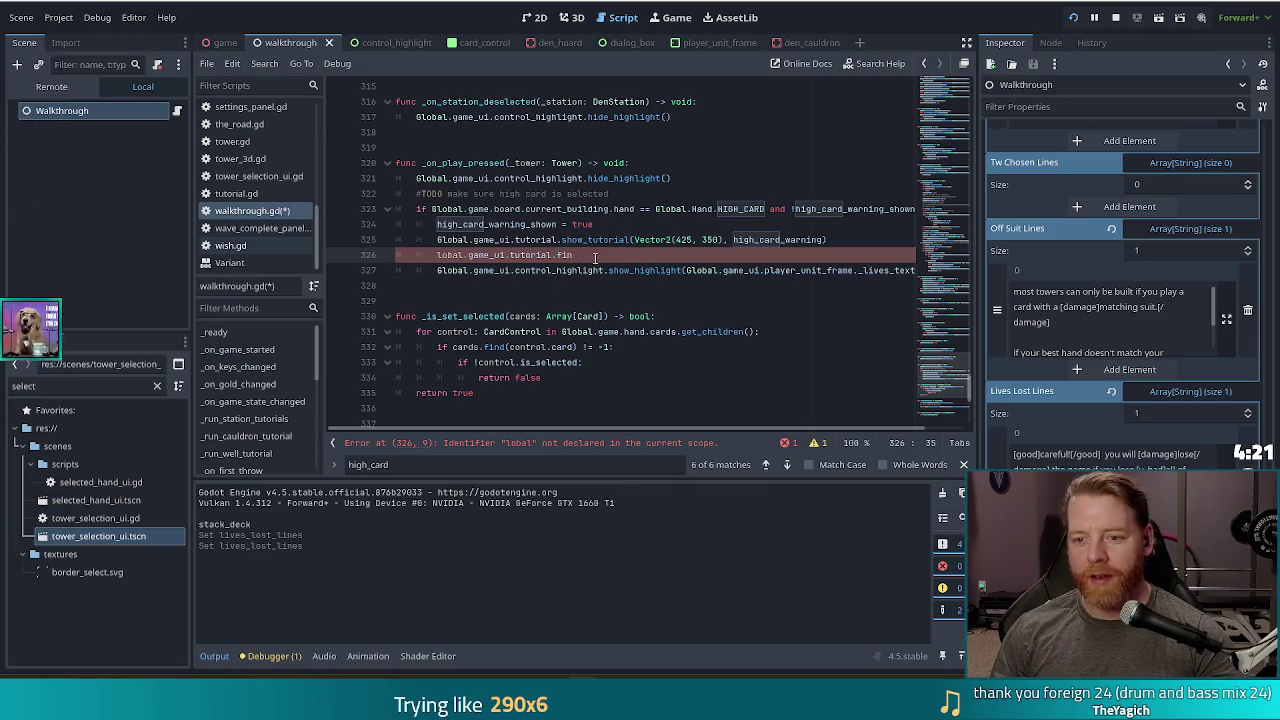
type("h")
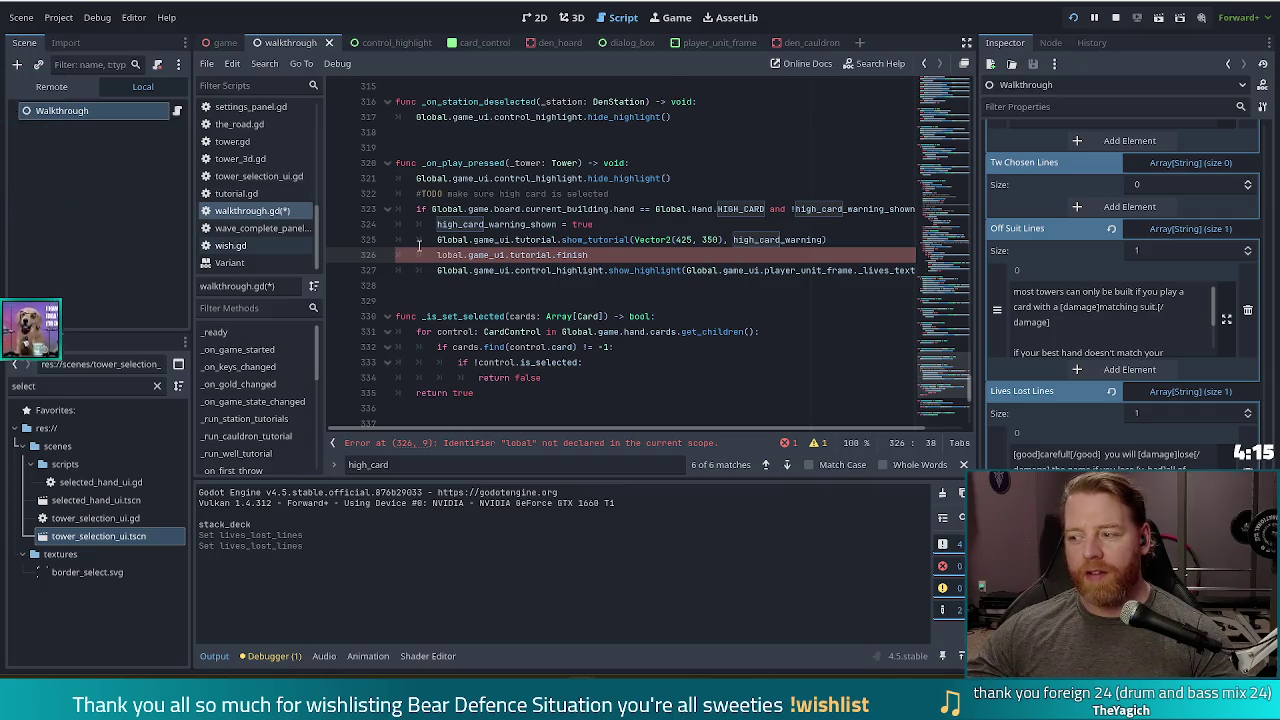
- Correct 'lobal' to Global and prefix line 326 with await
left_click(436, 254)
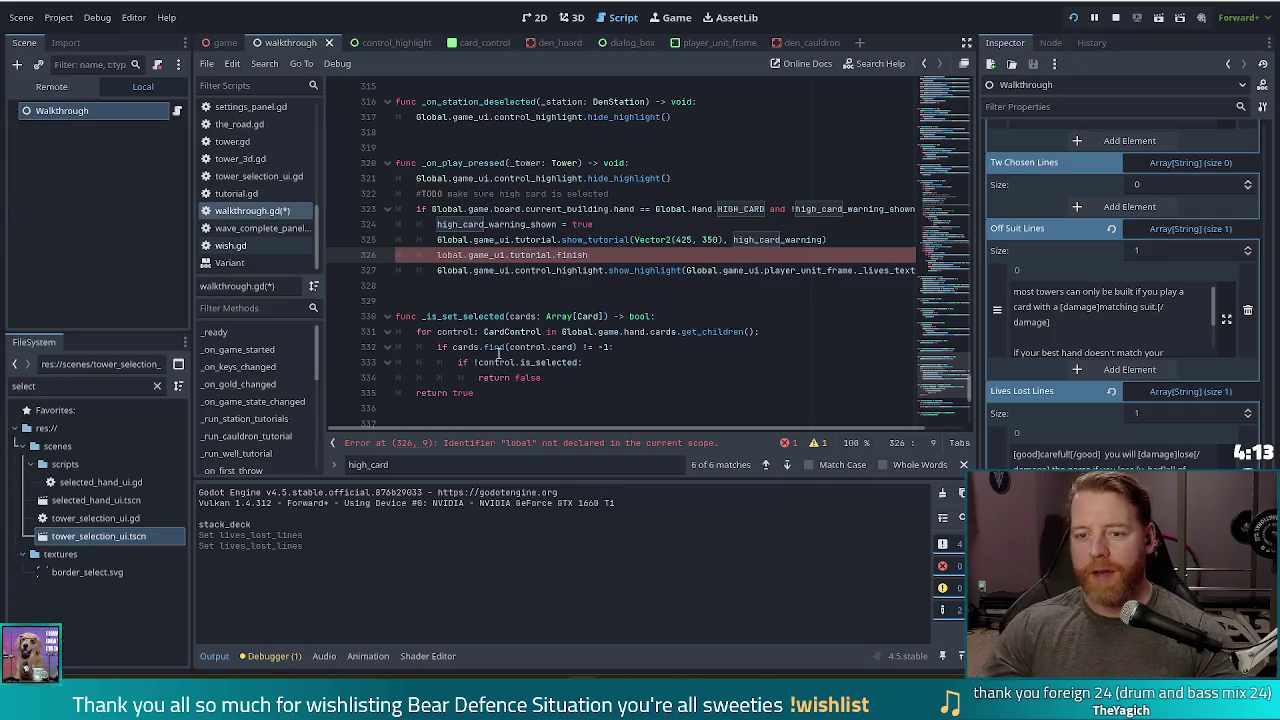
type("G")
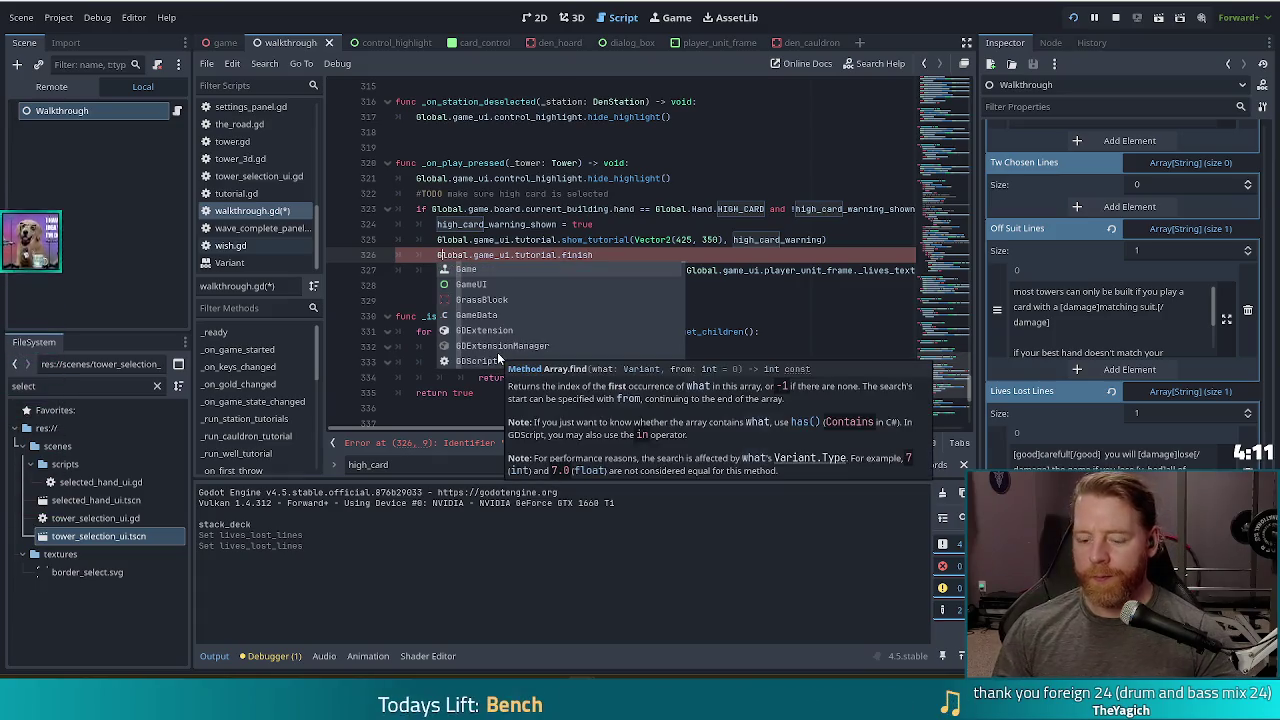
key("Left")
type("await")
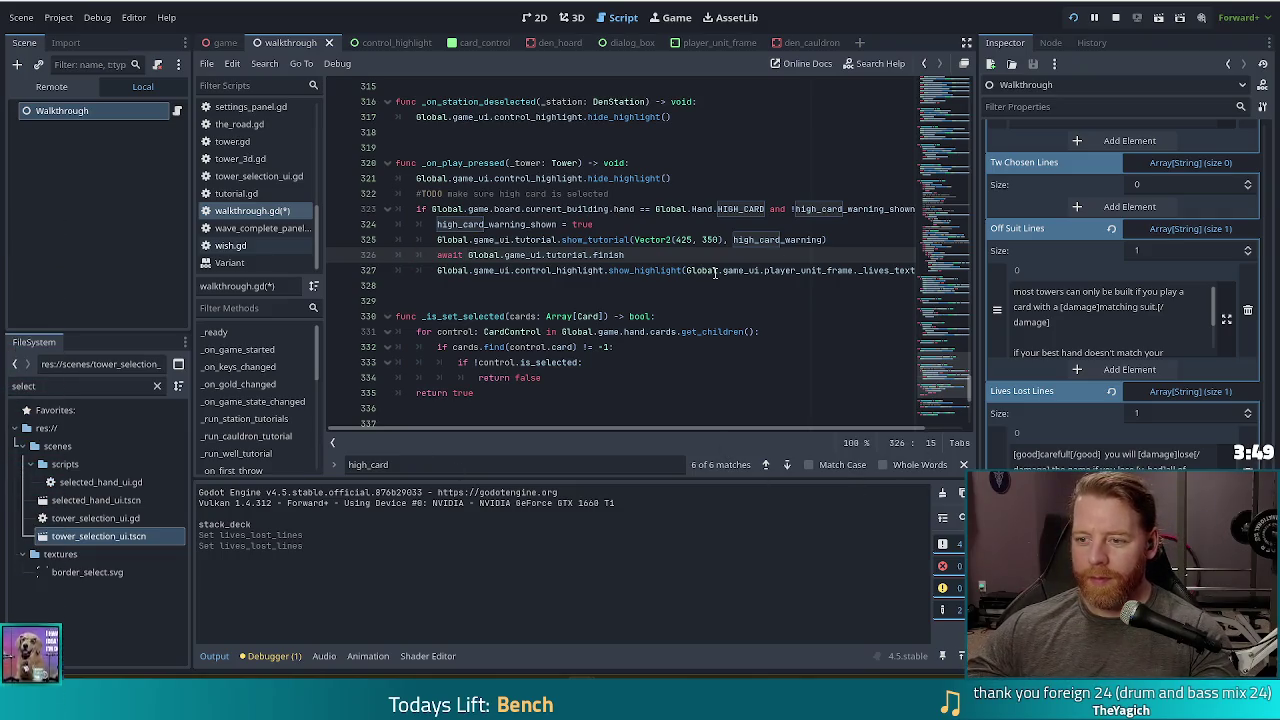
key("End")
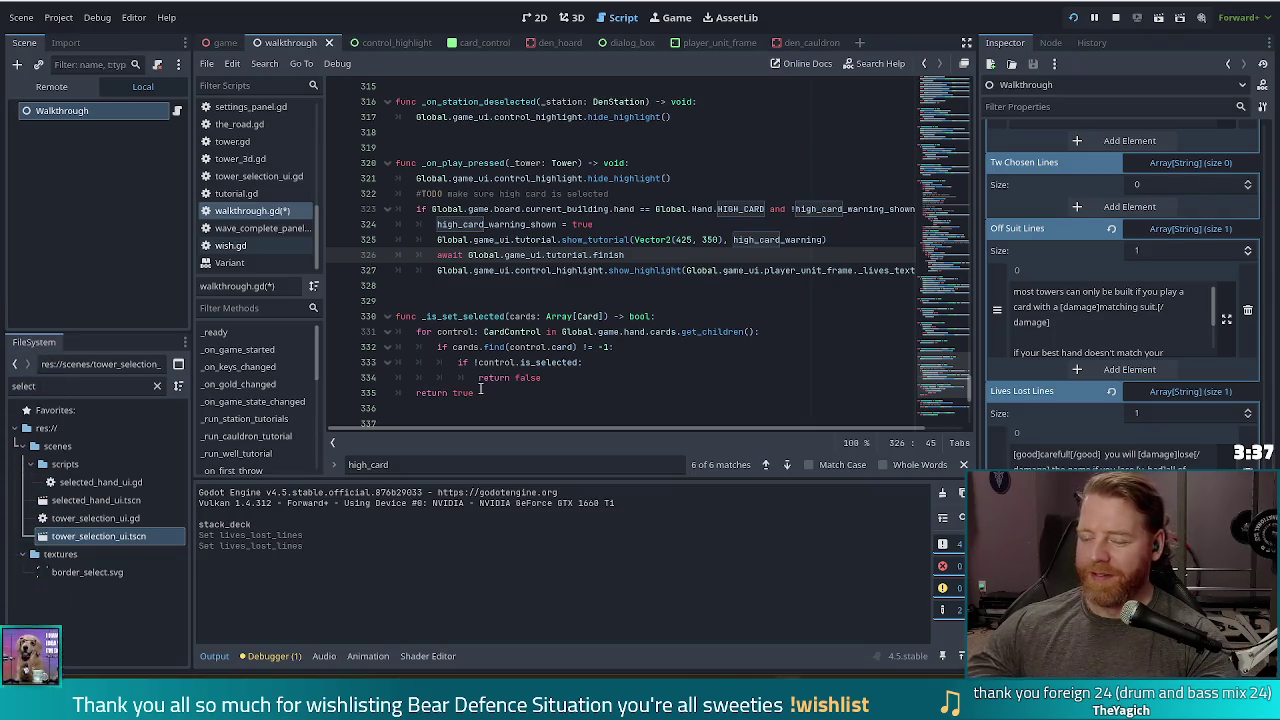
left_click(524, 300)
- Replace the player_unit_frame._lives_text argument with _cancel_button and save walkthrough.gd
left_click(607, 270)
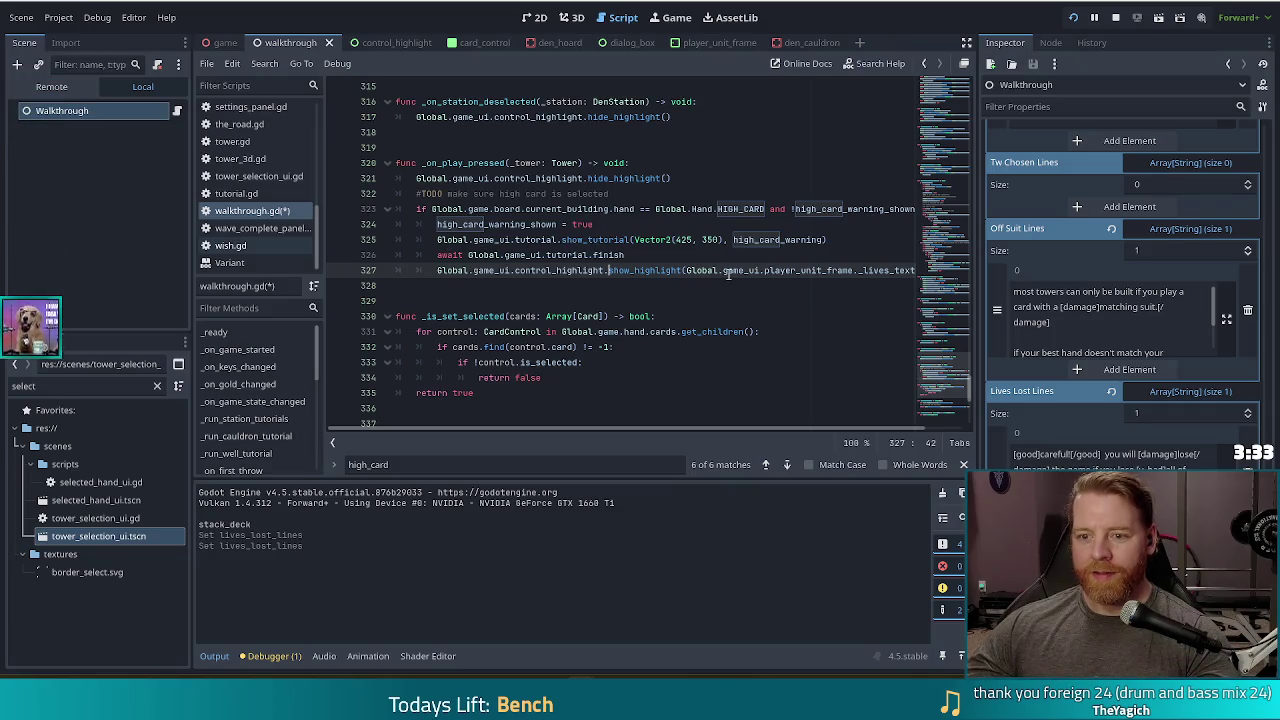
left_click(686, 271)
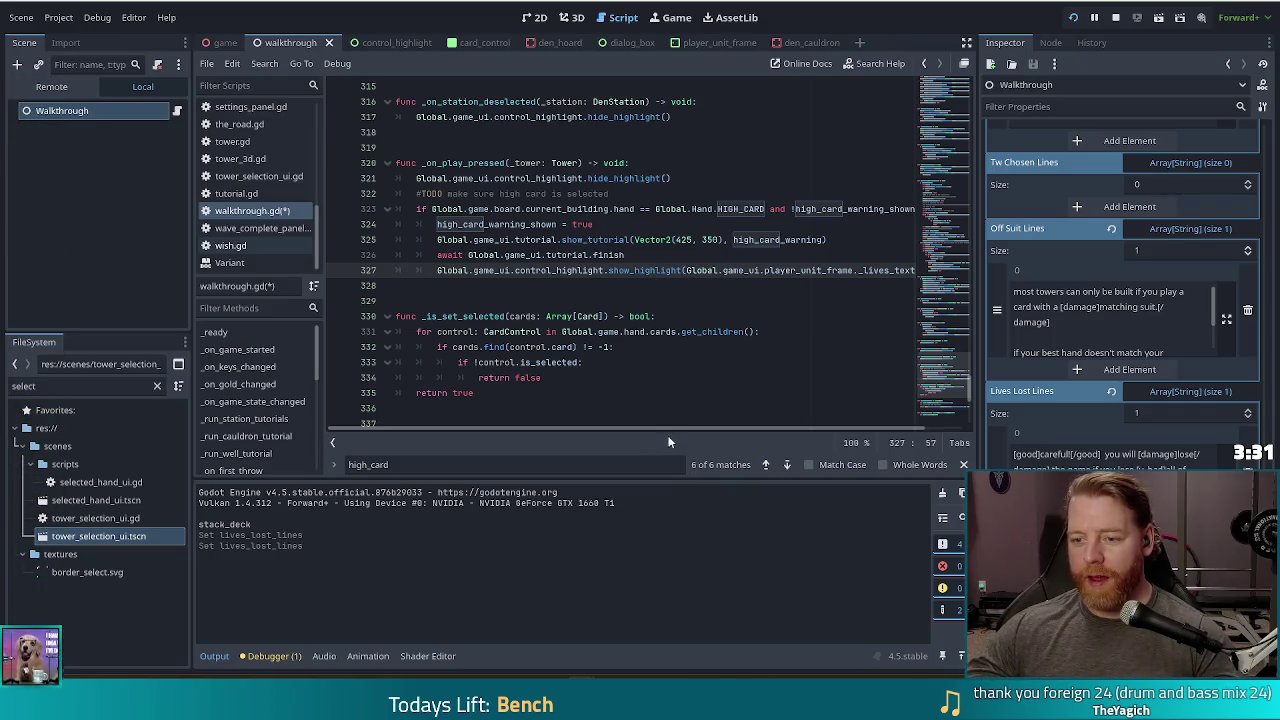
scroll(670, 430, "right", 2)
left_click_drag(877, 270, 720, 270)
type("canc")
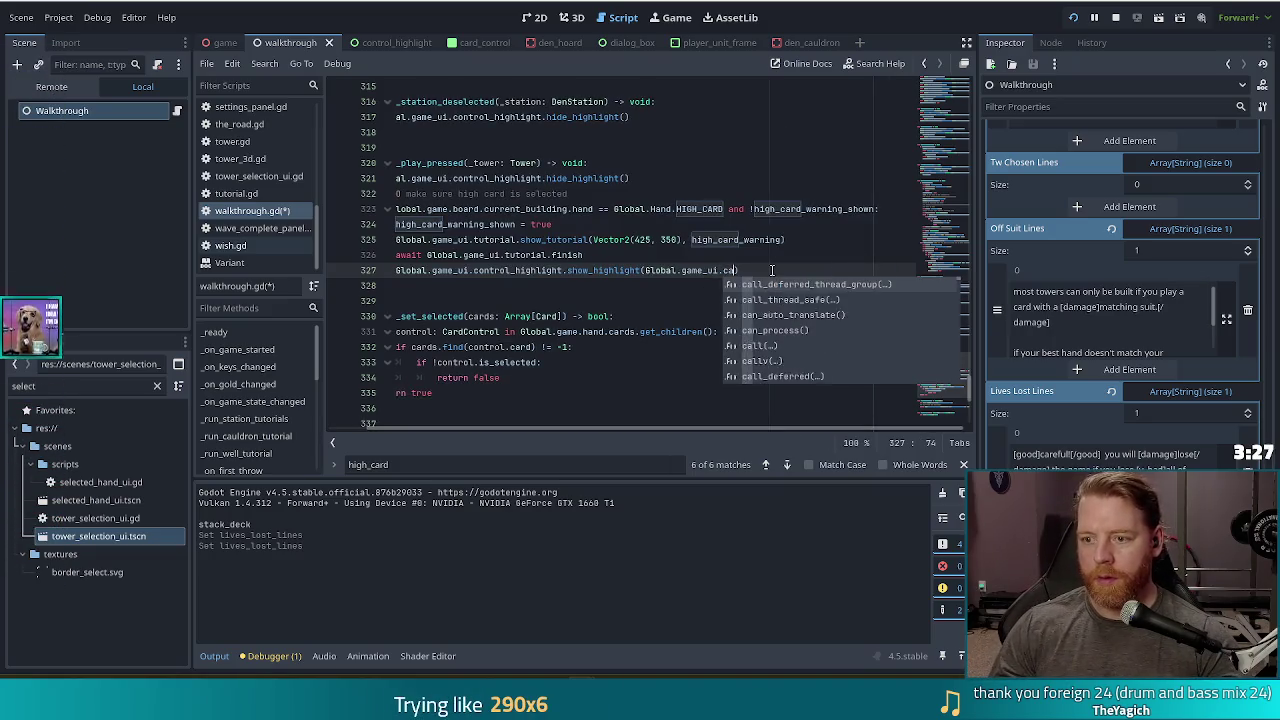
type("e")
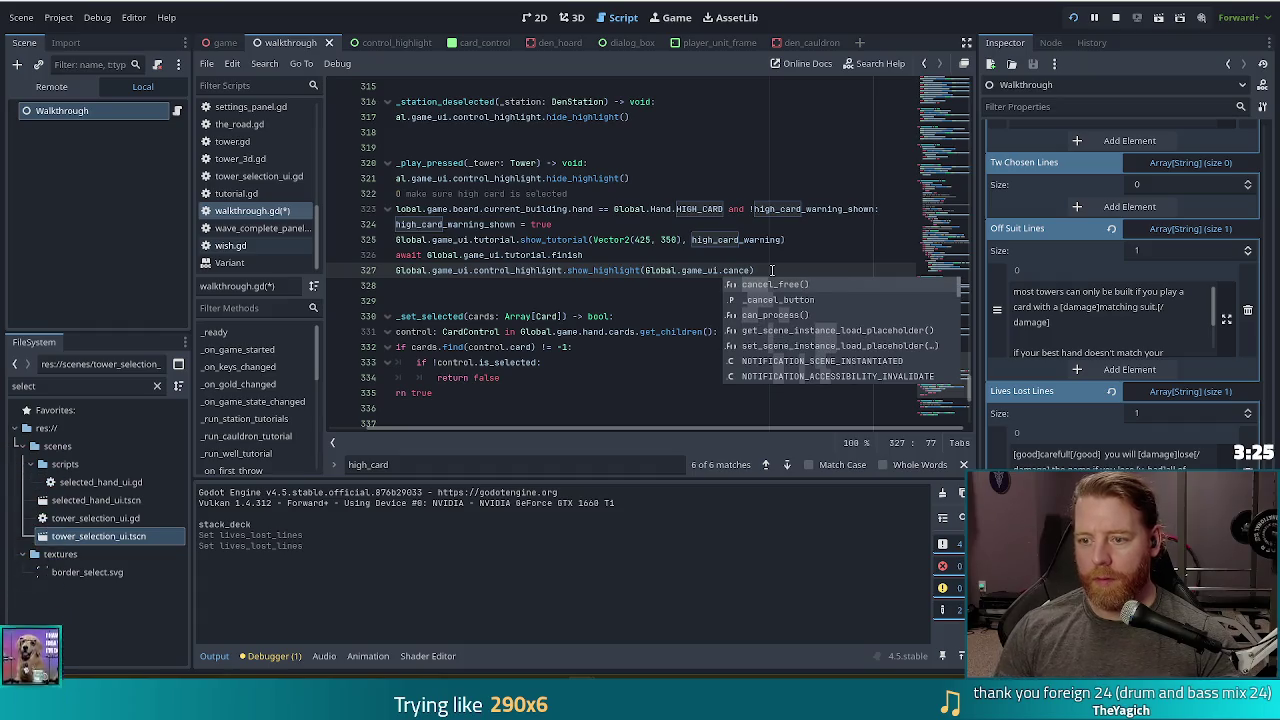
key("Down")
key("Return")
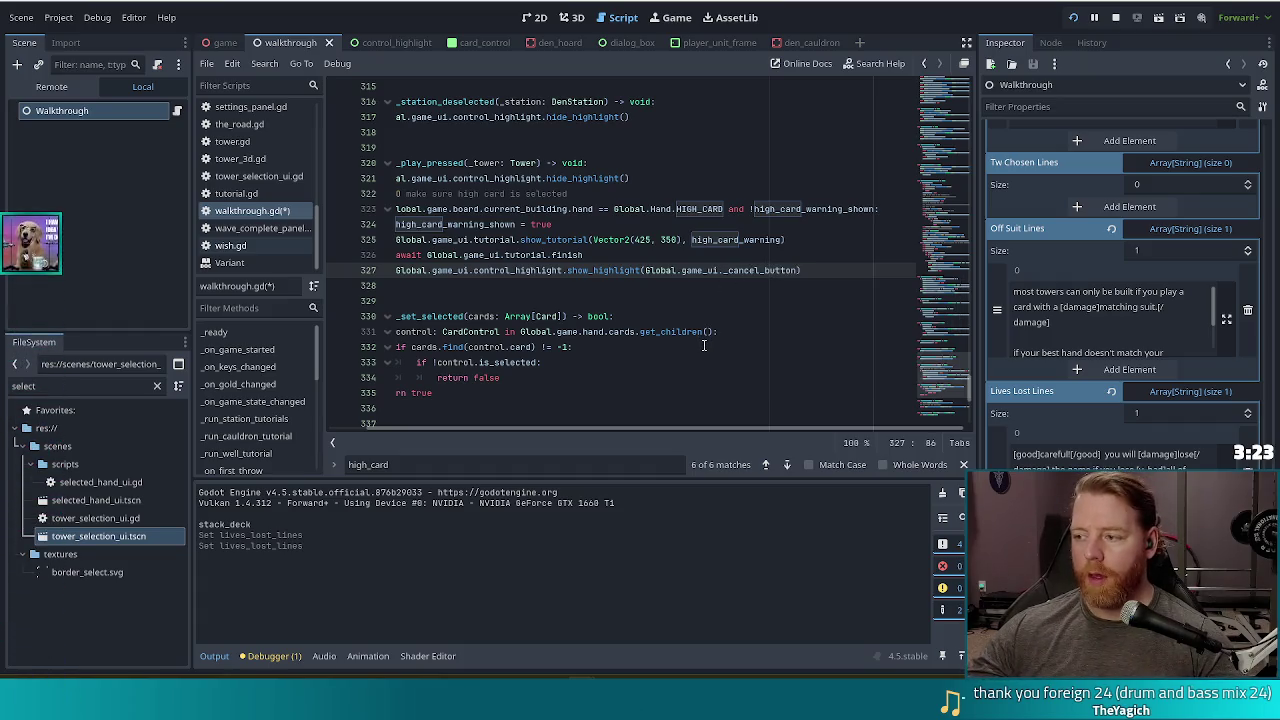
key("ctrl+s")
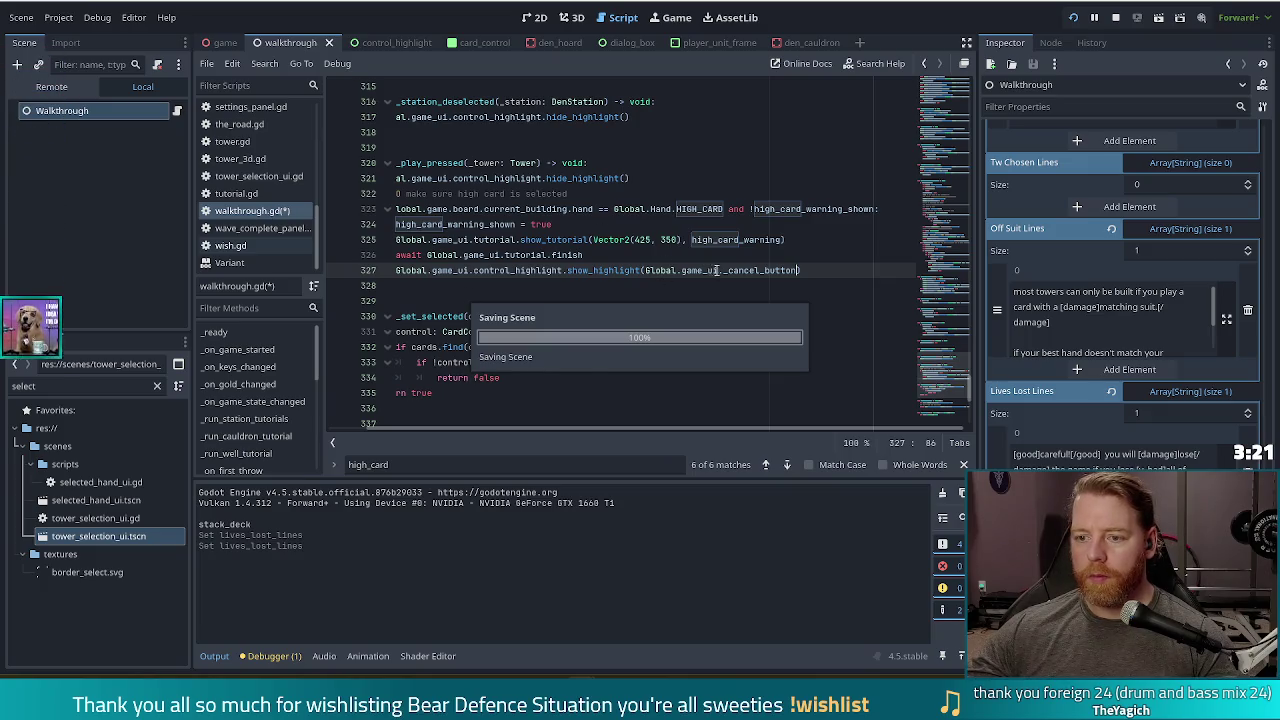
- Inspect what _cancel_button refers to on line 327
left_click(718, 272)
mouse_move(724, 279)
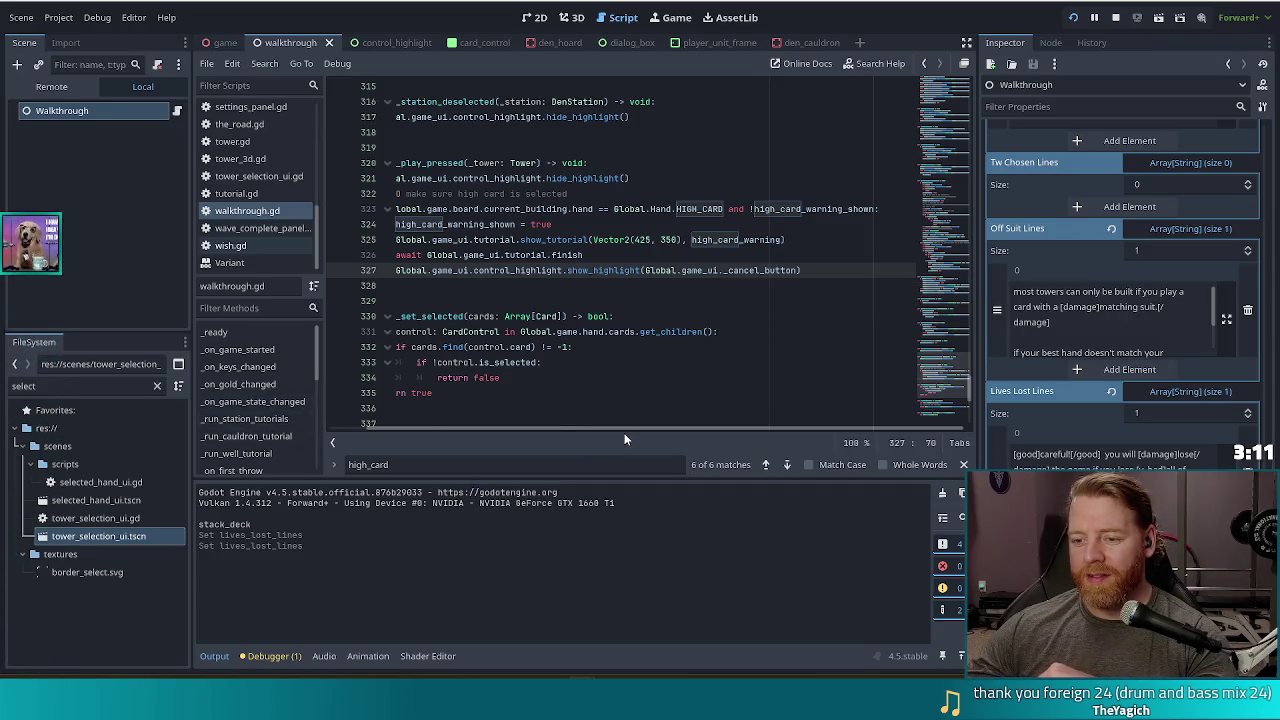
left_click_drag(643, 432, 480, 428)
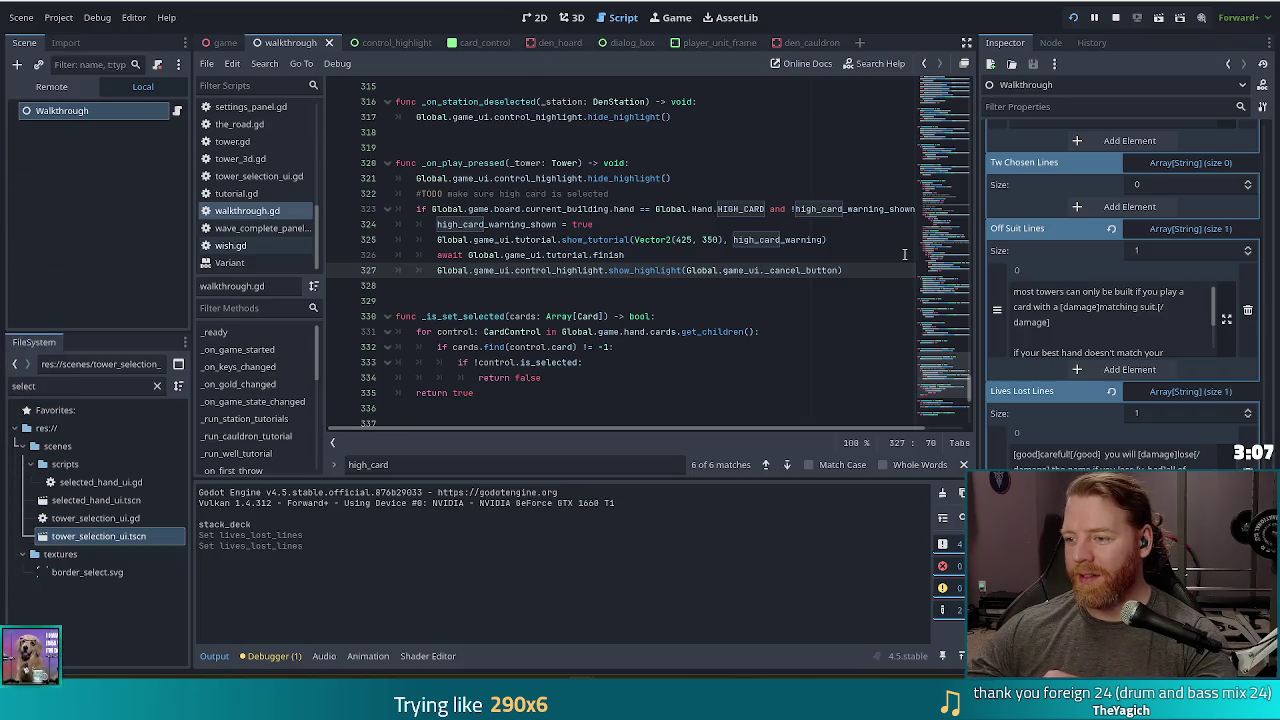
left_click(862, 275)
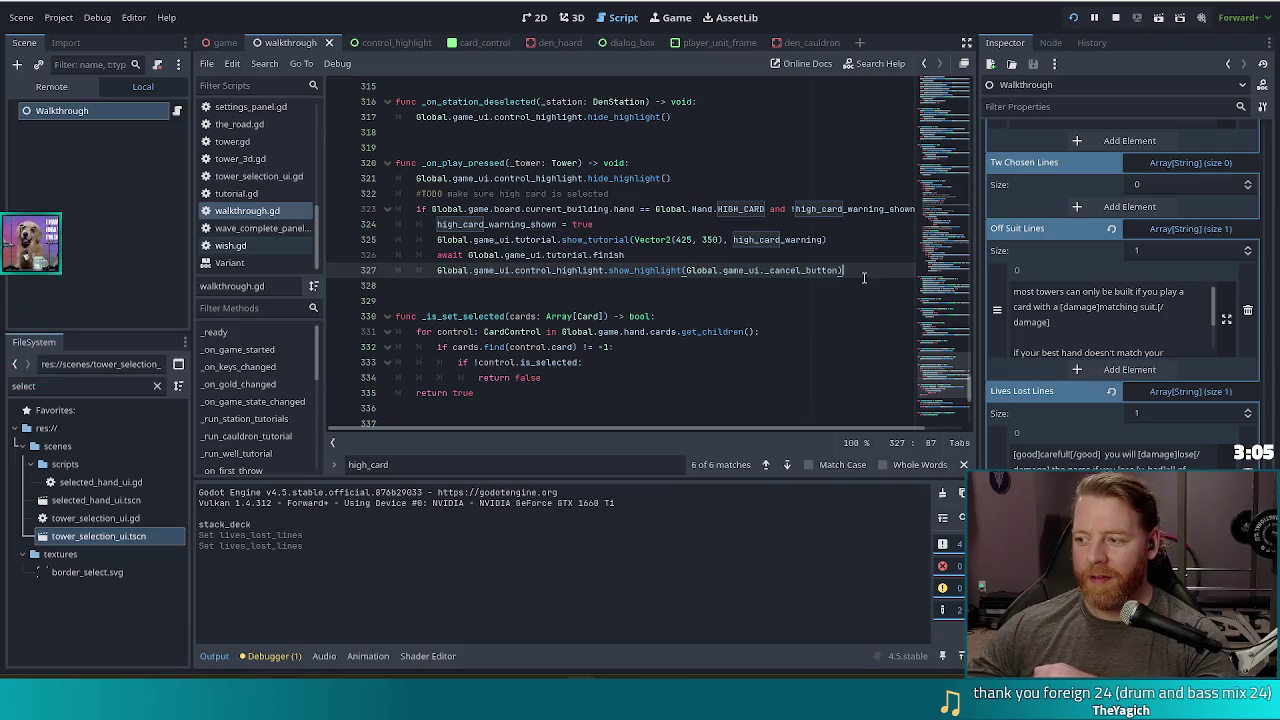
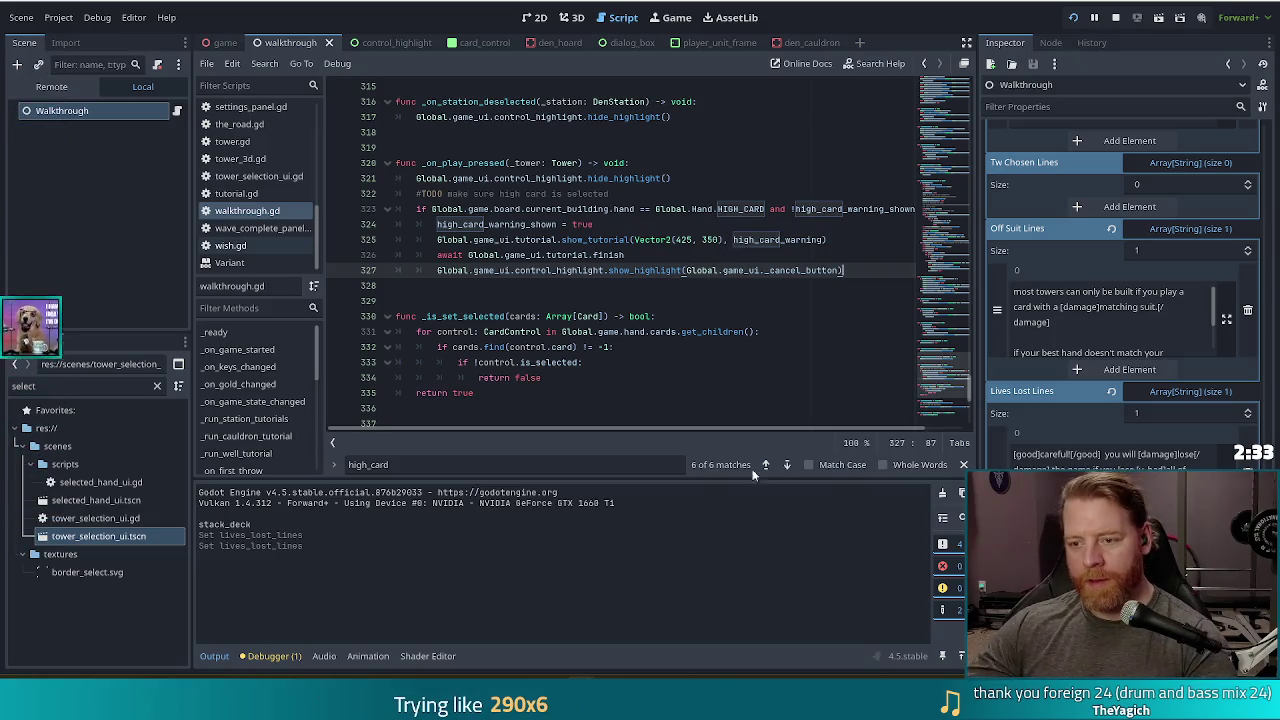
- Inspect the show_tutorial and await calls on lines 325–326 of walkthrough.gd
key("Up")
key("Up")
key("Up")
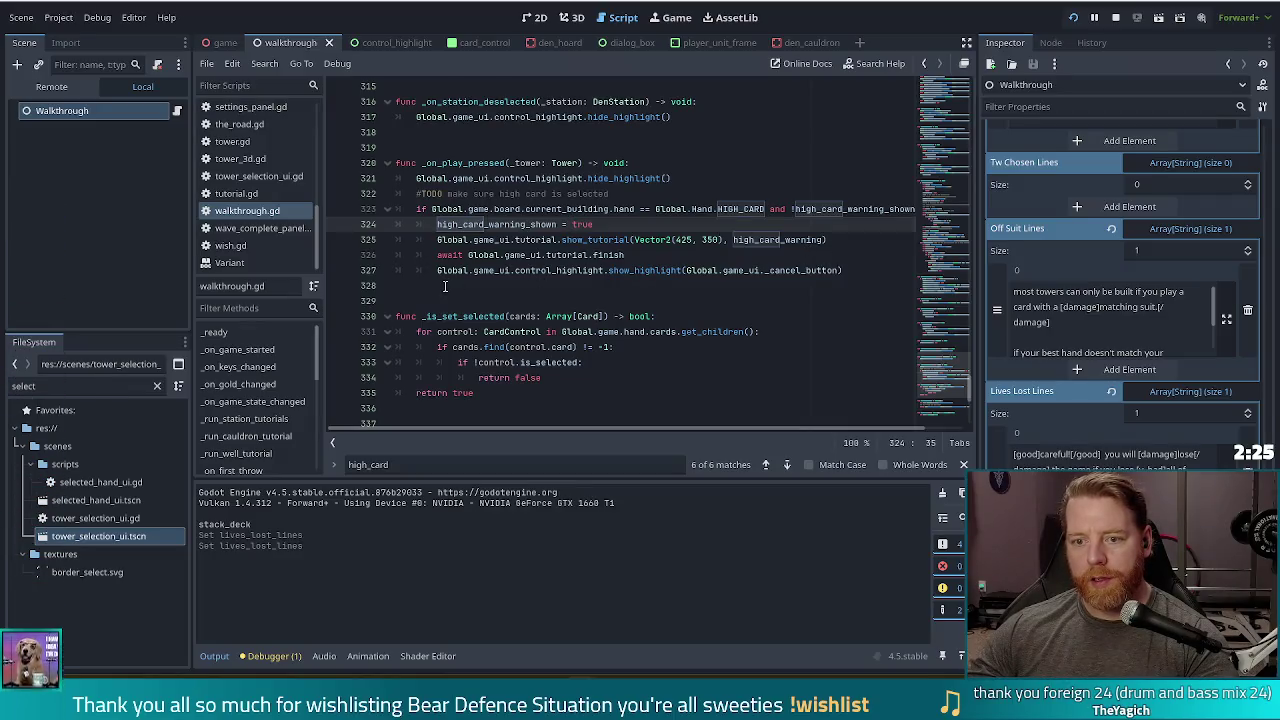
left_click(555, 255)
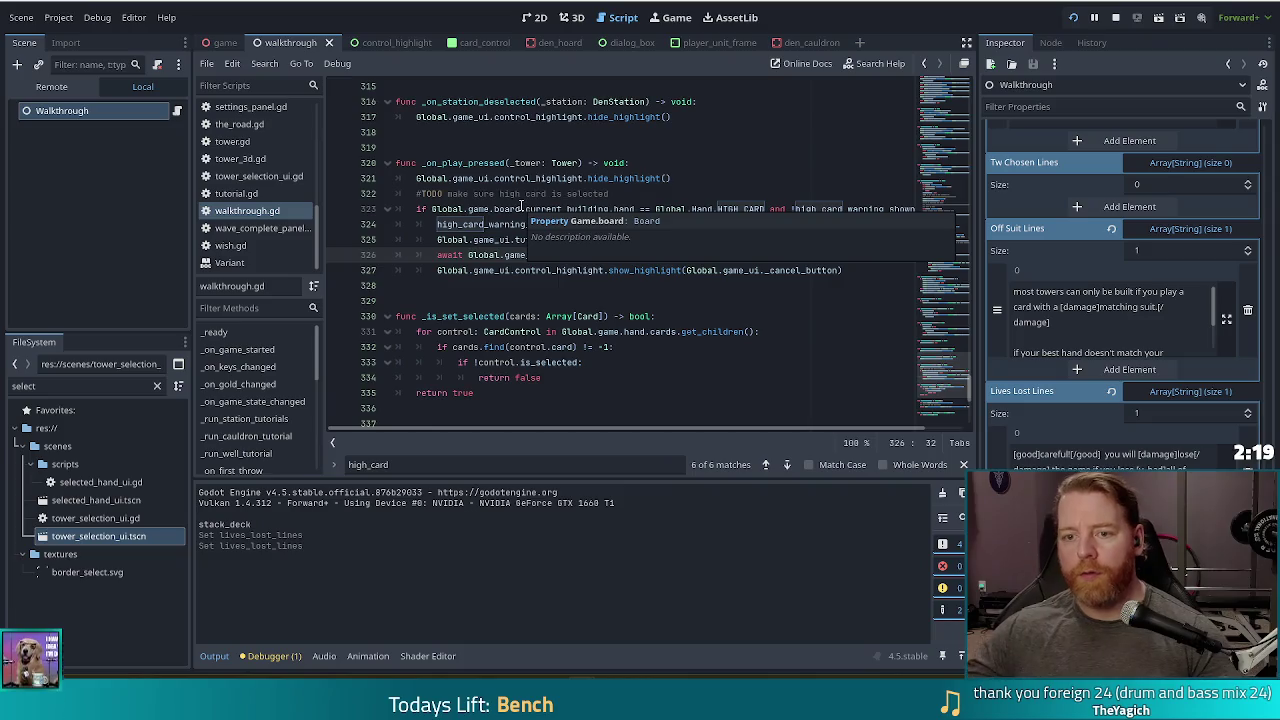
left_click(718, 240)
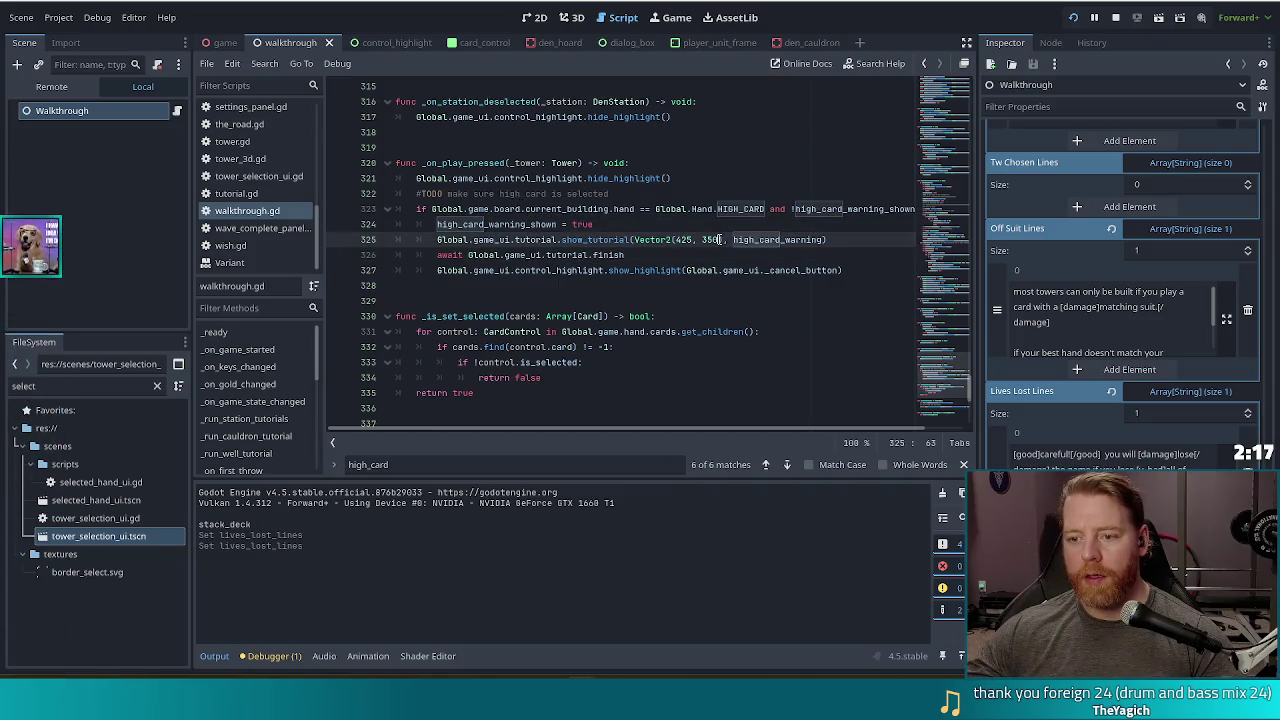
- Search walkthrough.gd for 'cancel', then bring up Find in Files
key("ctrl+f")
type("cancel")
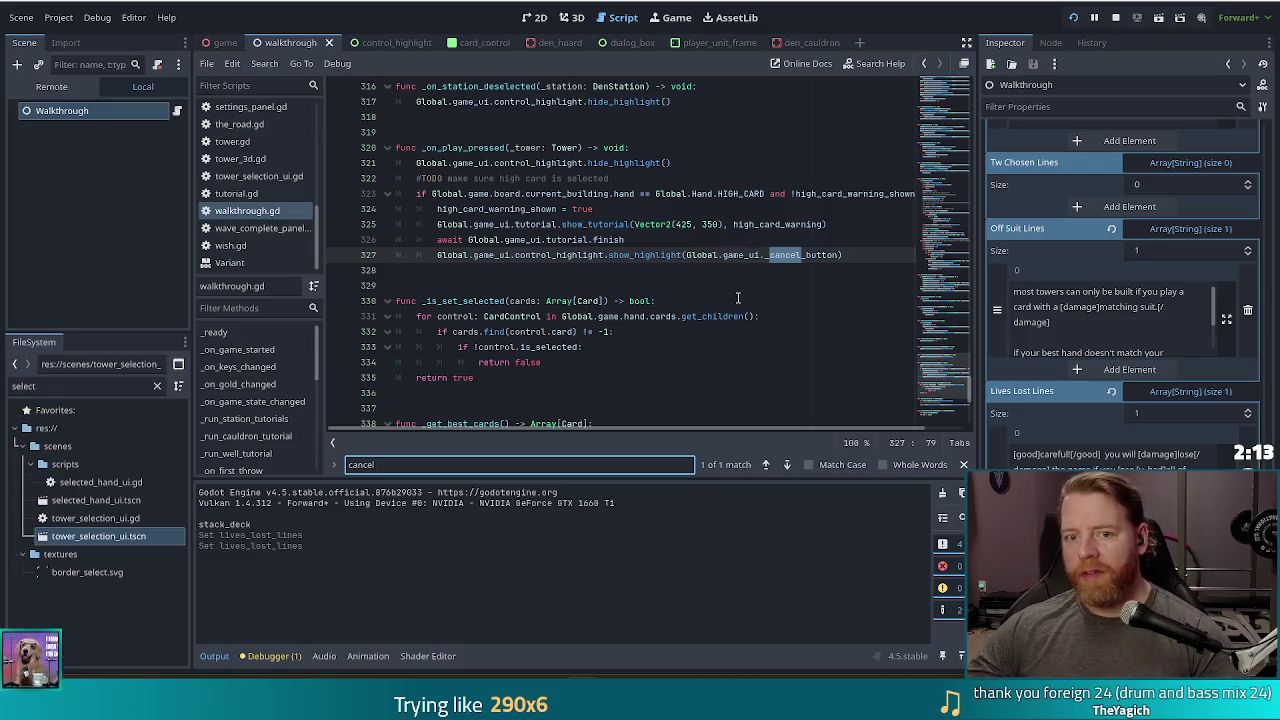
left_click(681, 240)
key("ctrl+shift+f")
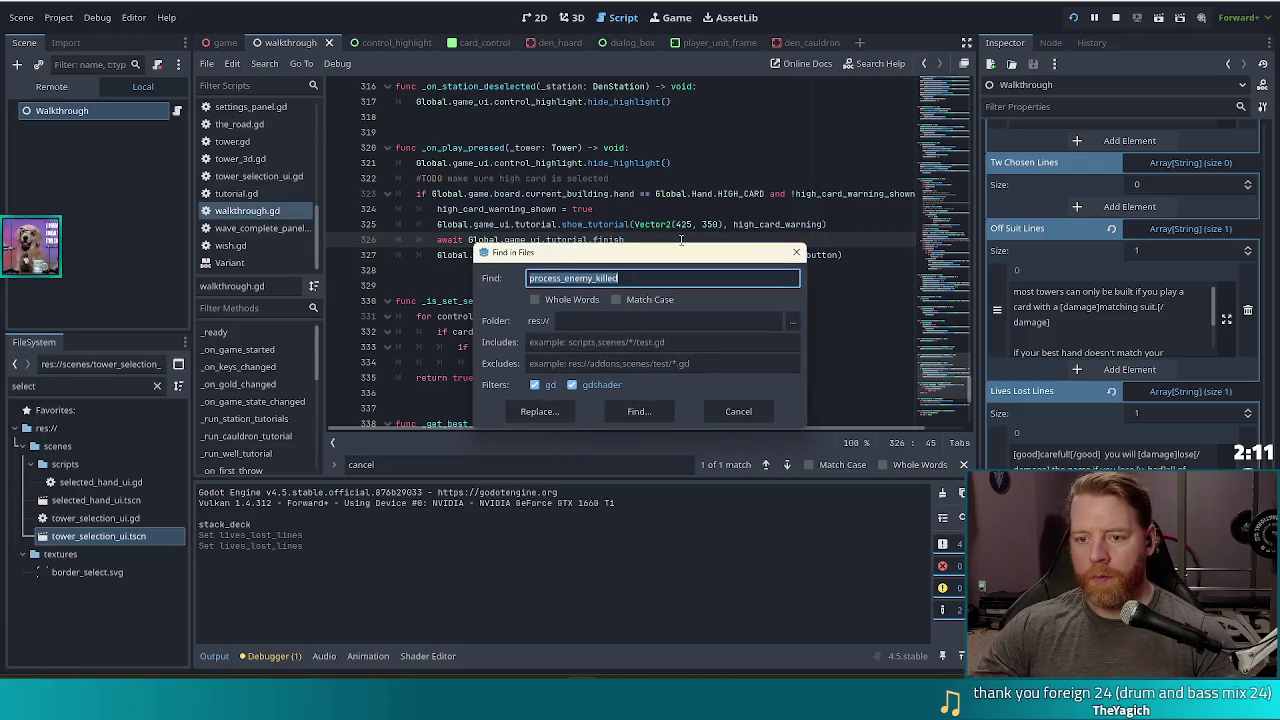
- Find the 4 project-wide matches for 'cancel_pres', review them, then run the project
type("cancel_pres")
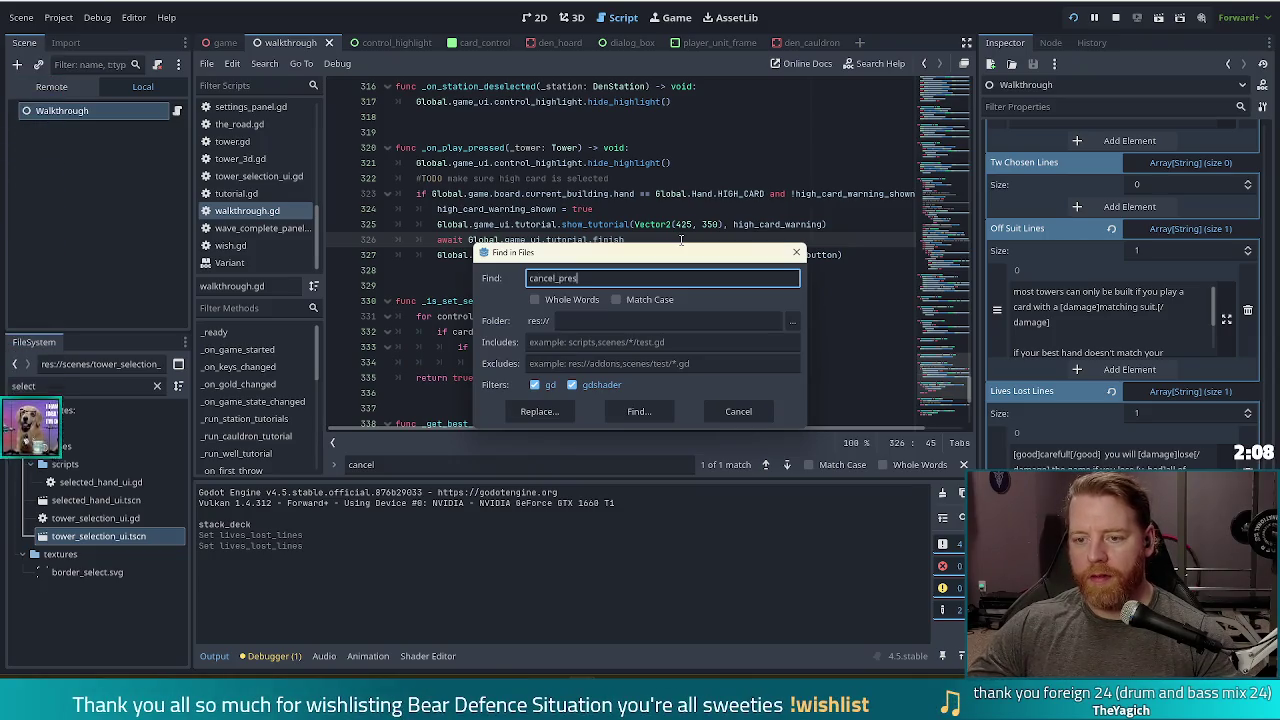
key("Return")
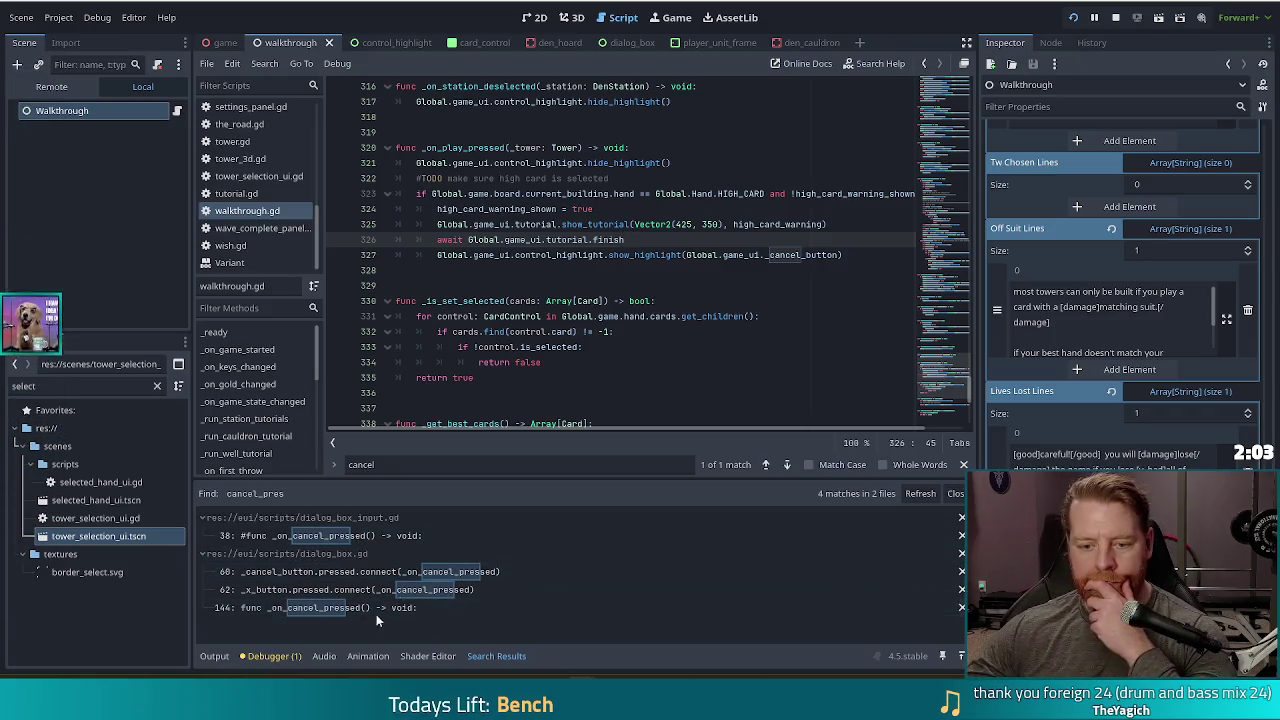
left_click(724, 254)
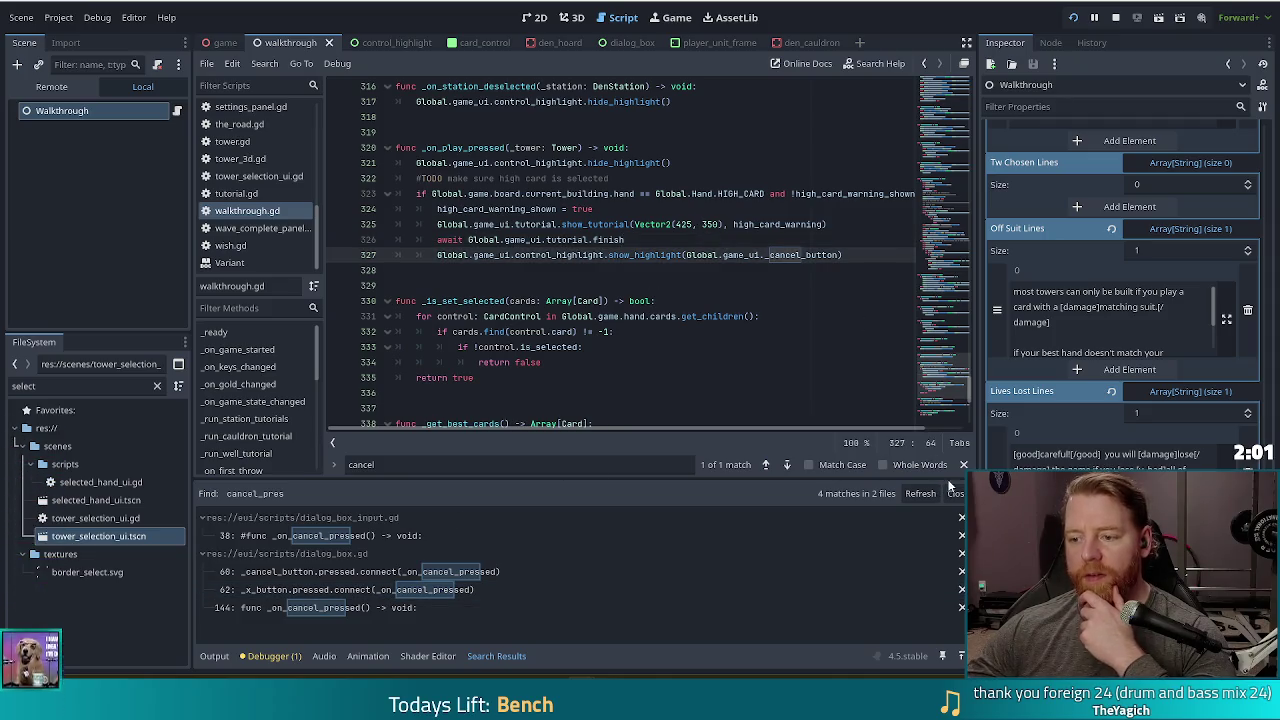
left_click(659, 224)
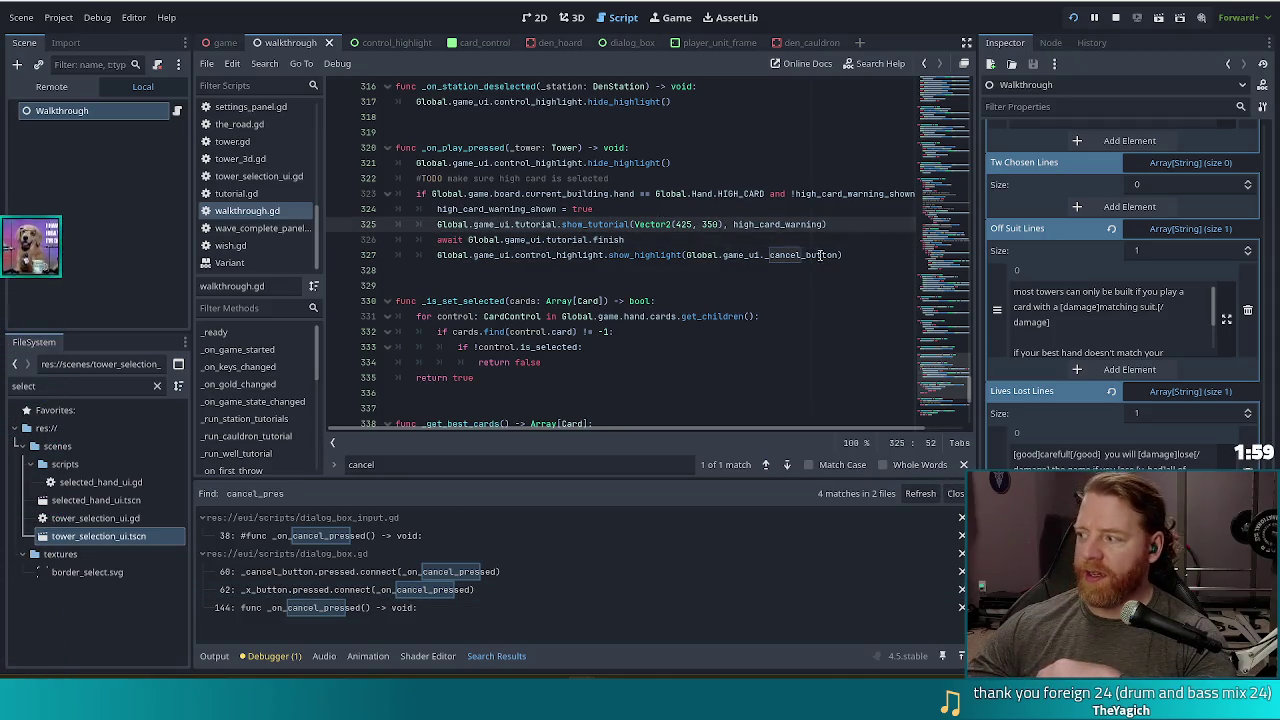
left_click(1073, 20)
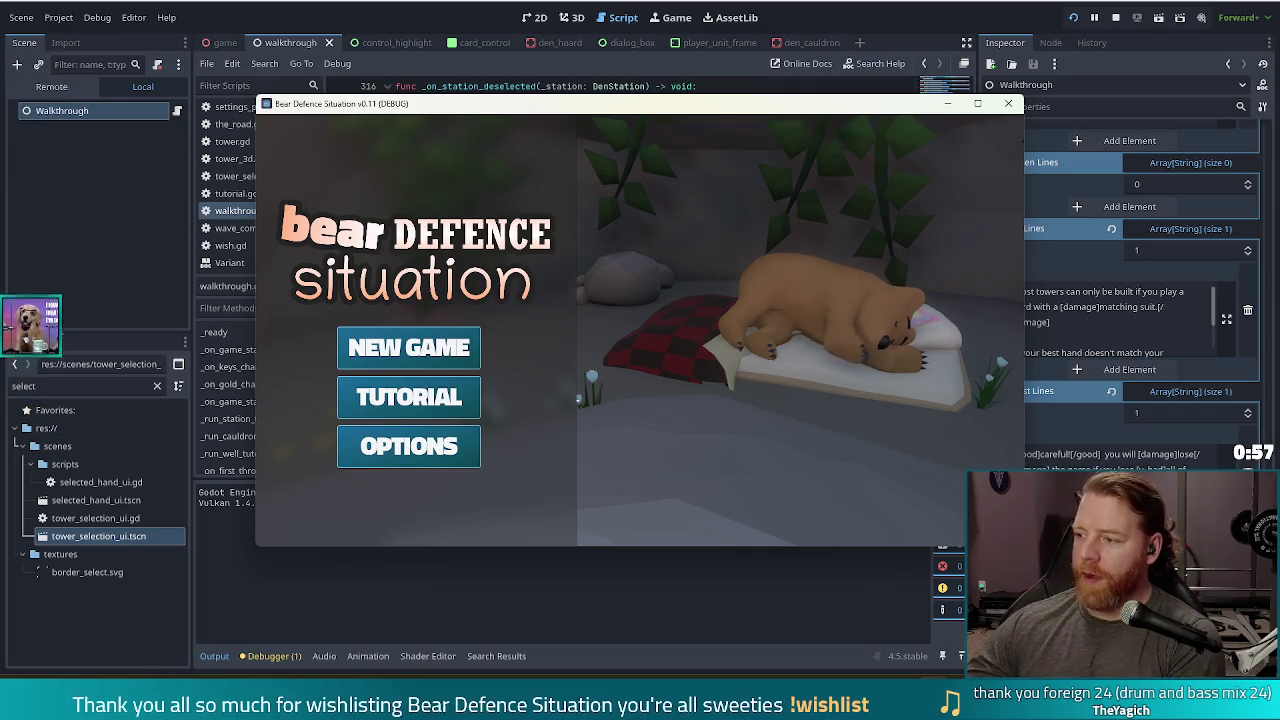
- Start the Tutorial, buy the key in the shop, and go out to the map
left_click(420, 397)
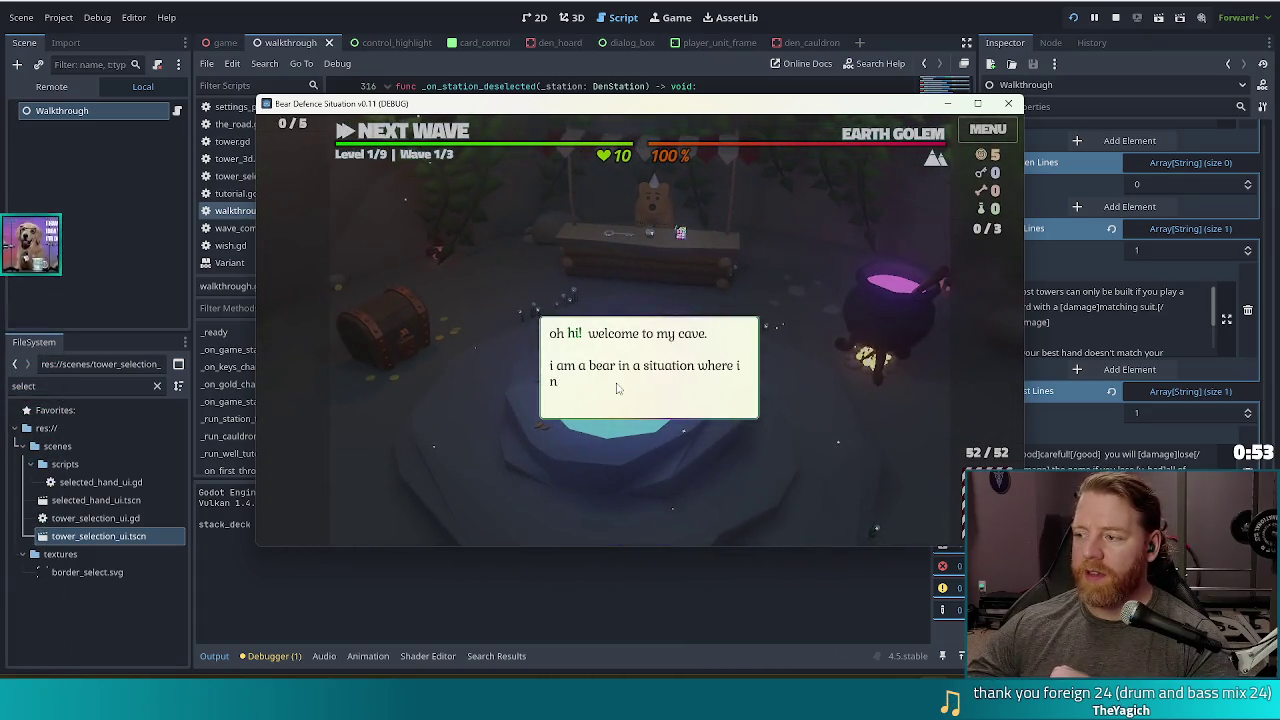
left_click(754, 263)
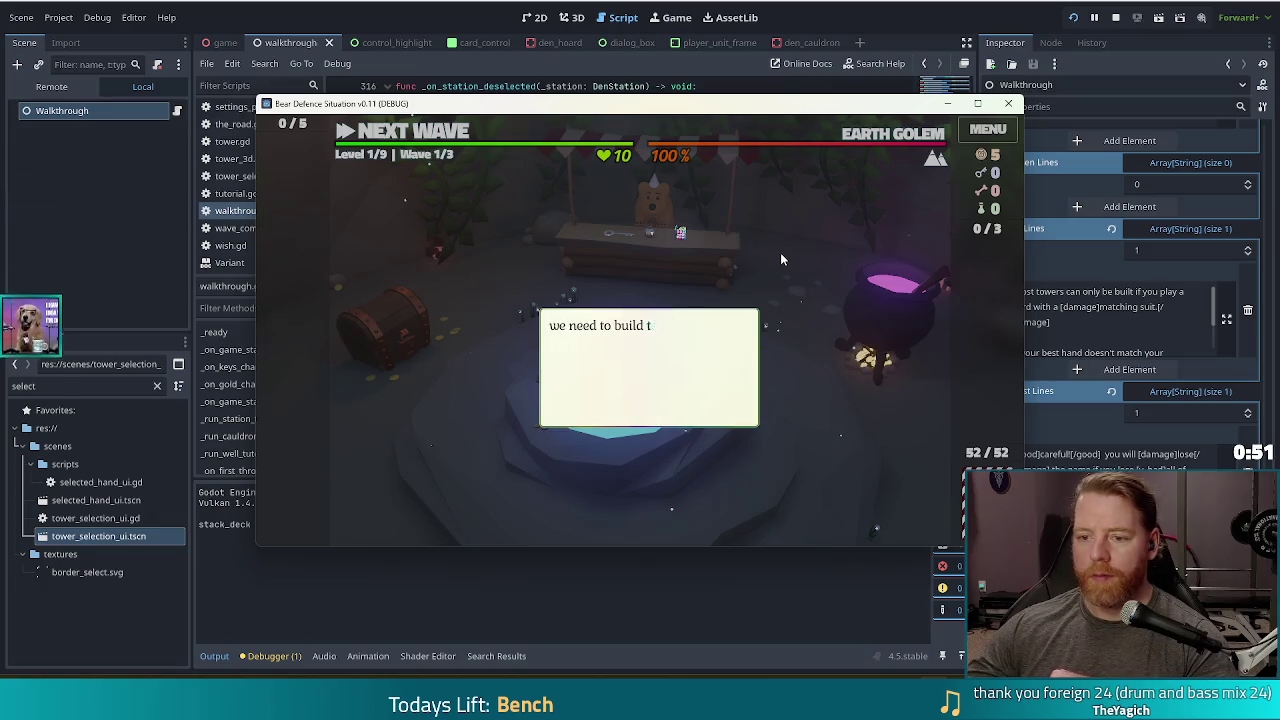
left_click(791, 252)
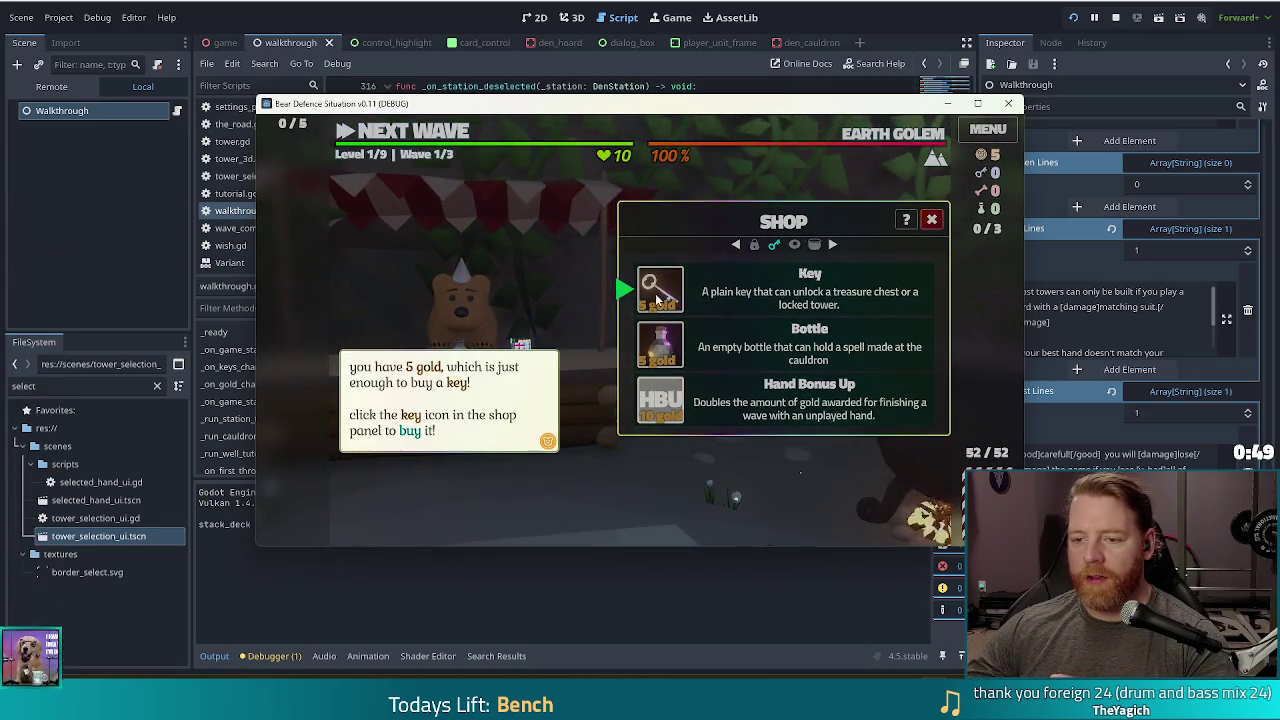
left_click(556, 276)
left_click(676, 292)
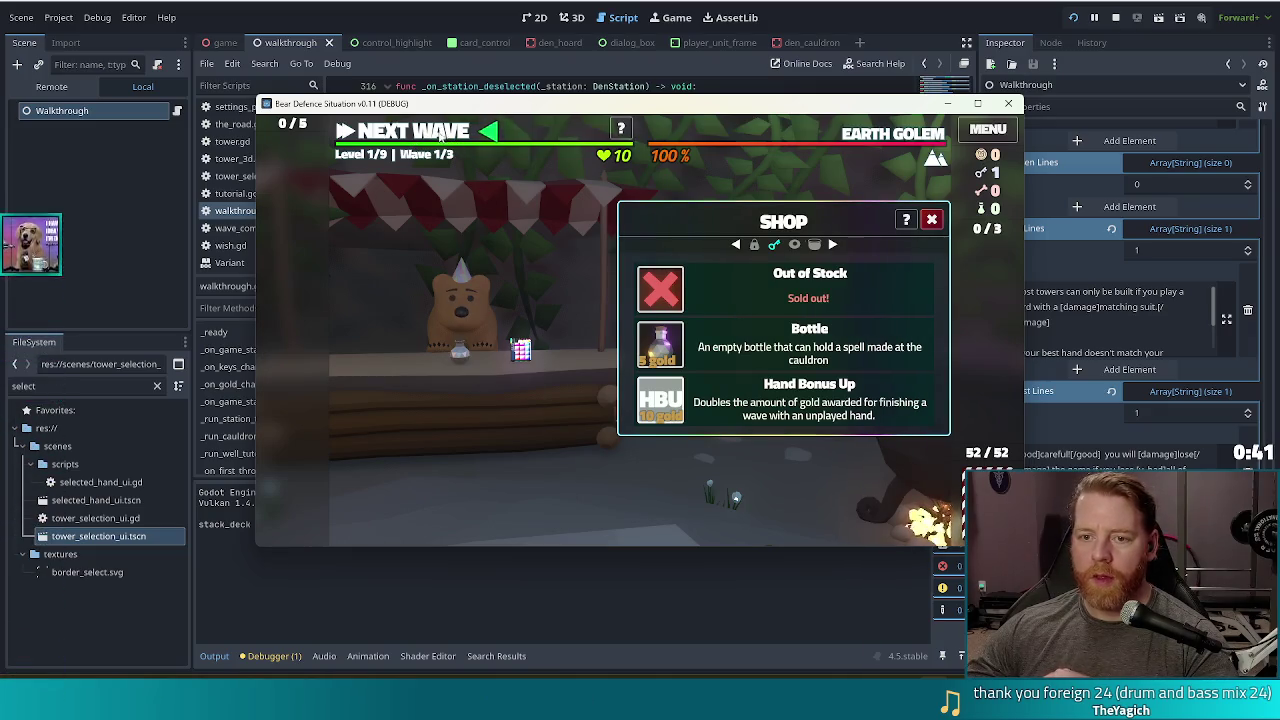
left_click(439, 135)
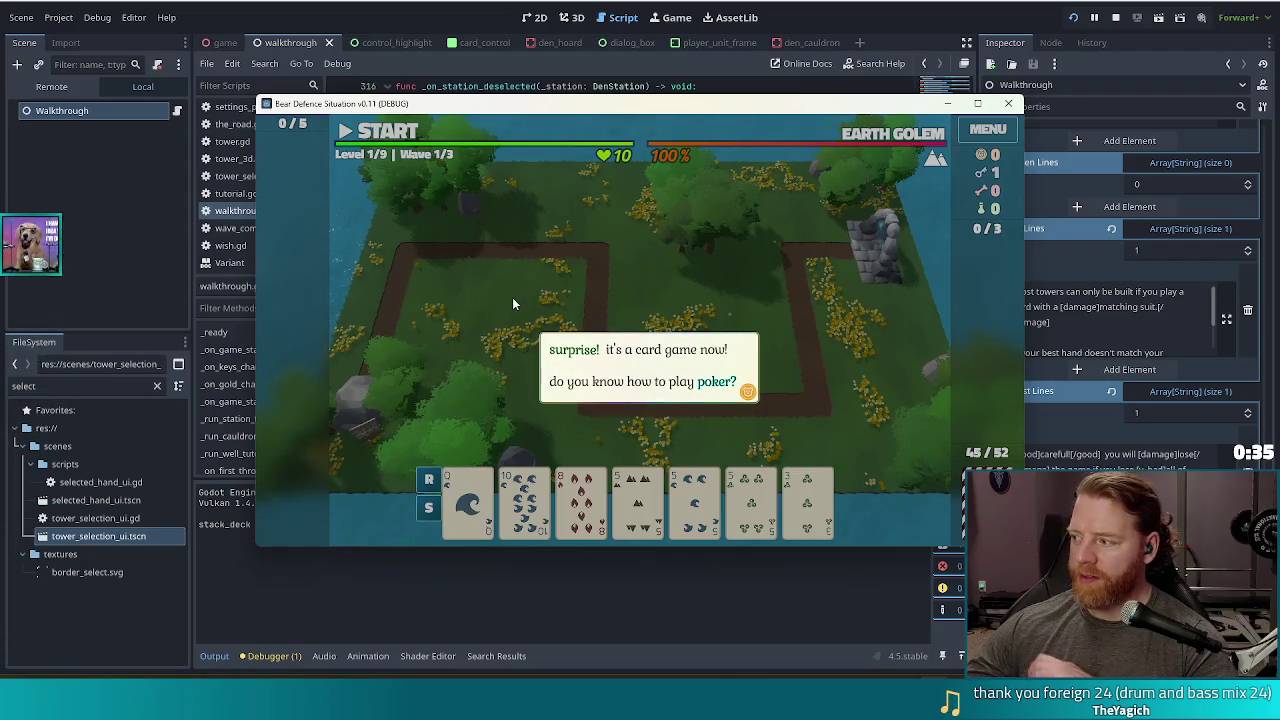
- Unlock the Arcane Tower with the key, build it with the chosen hand, and place it
left_click(557, 277)
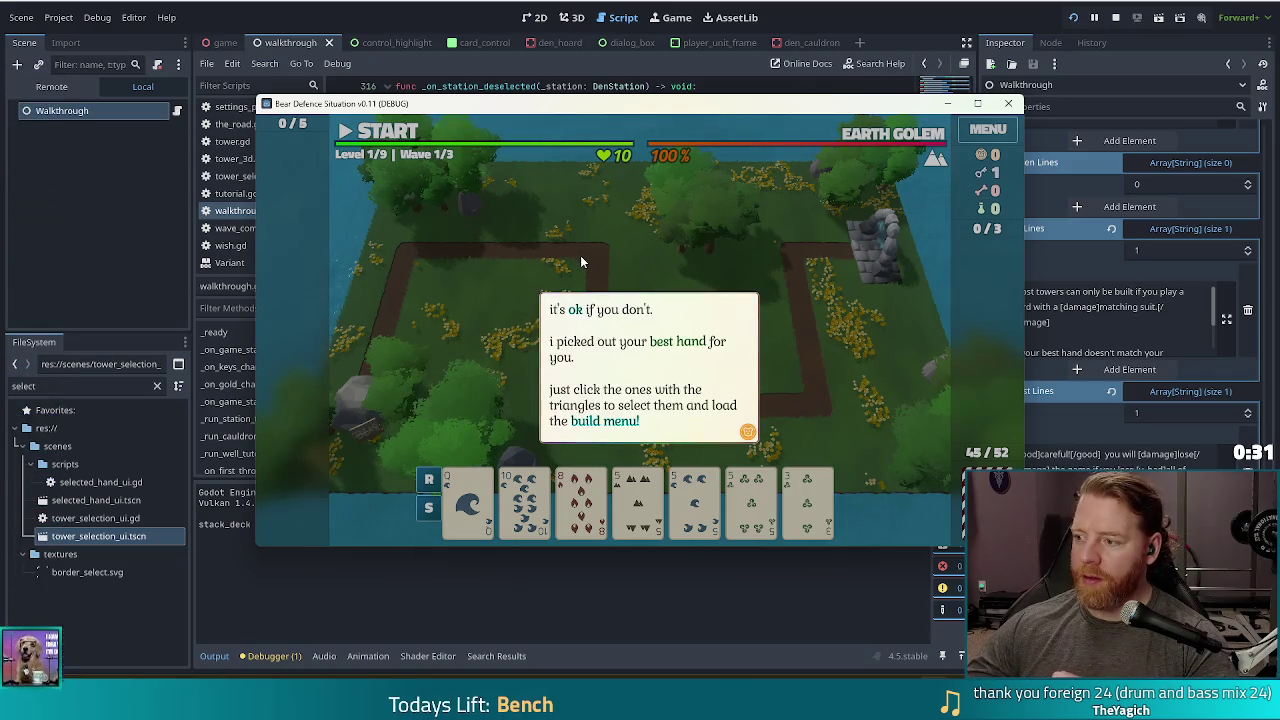
left_click(576, 257)
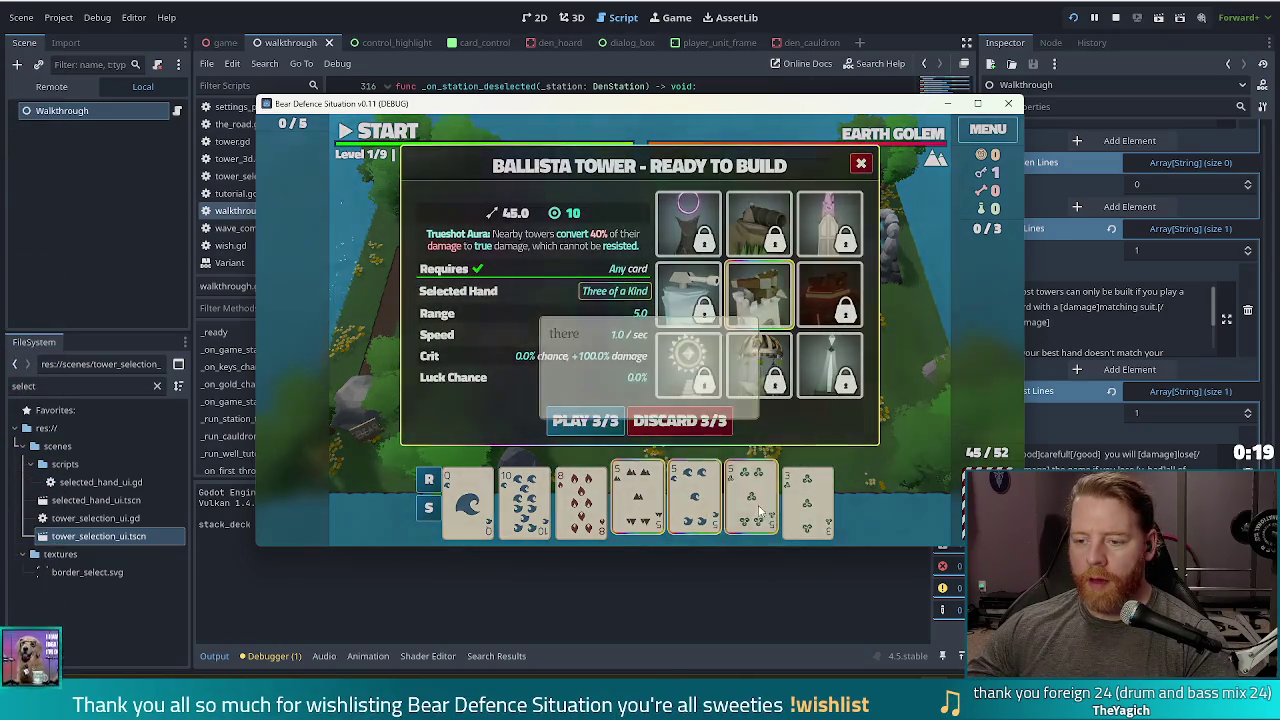
left_click(558, 280)
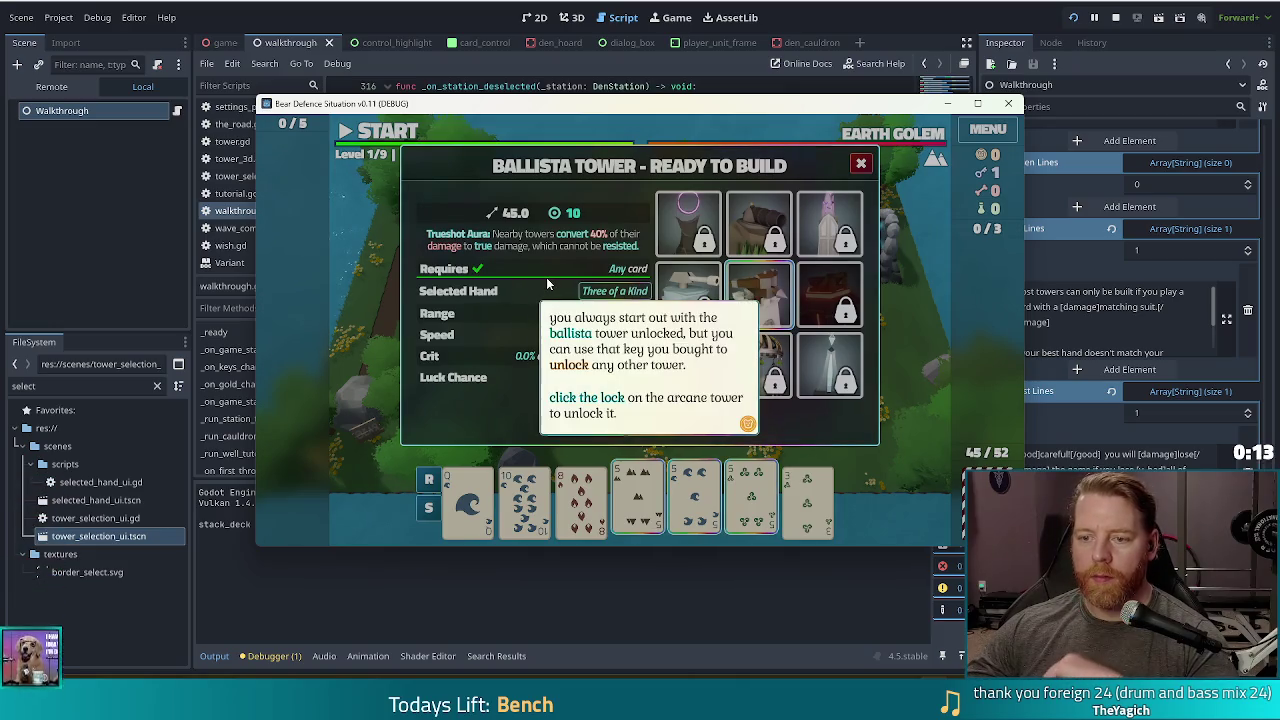
left_click(542, 277)
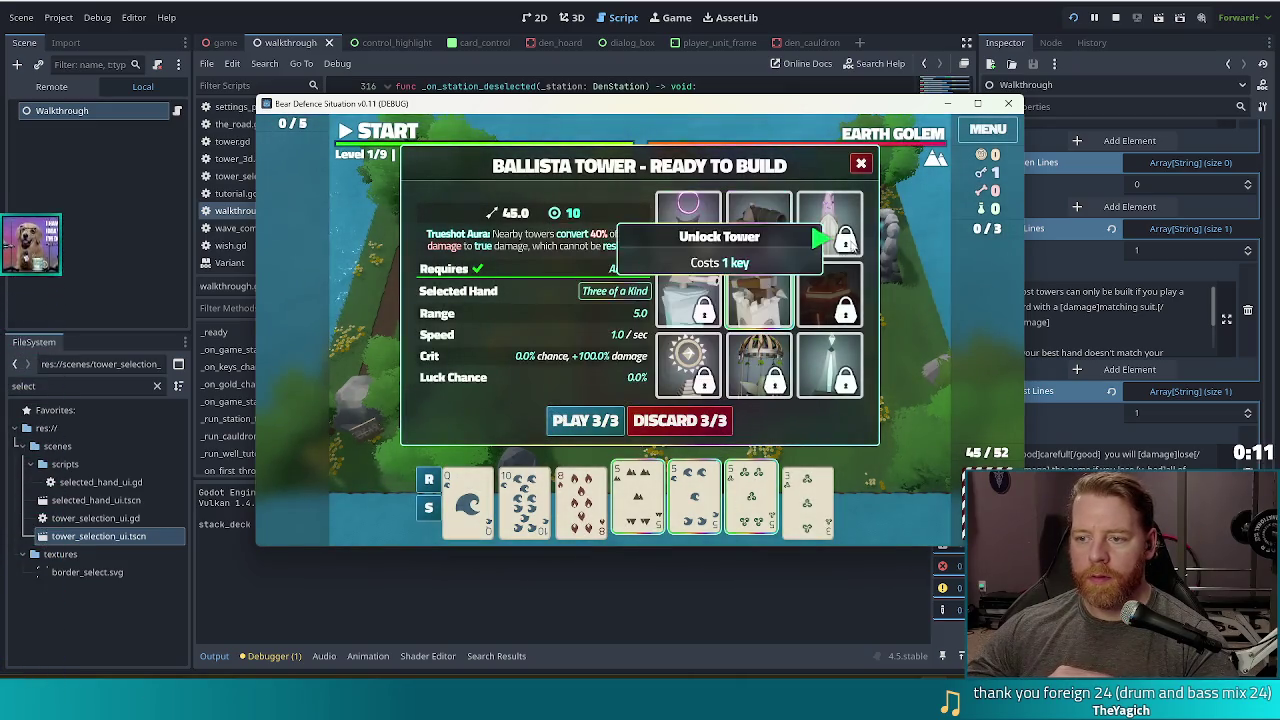
left_click(829, 225)
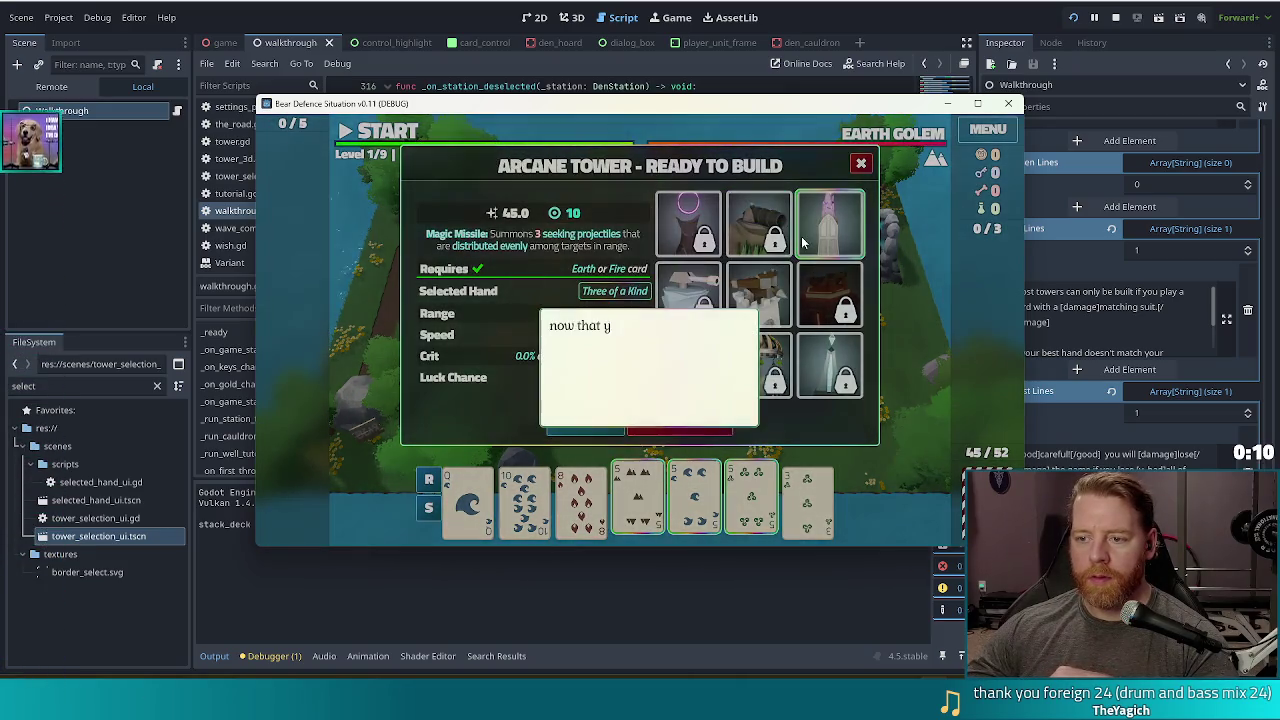
left_click(576, 216)
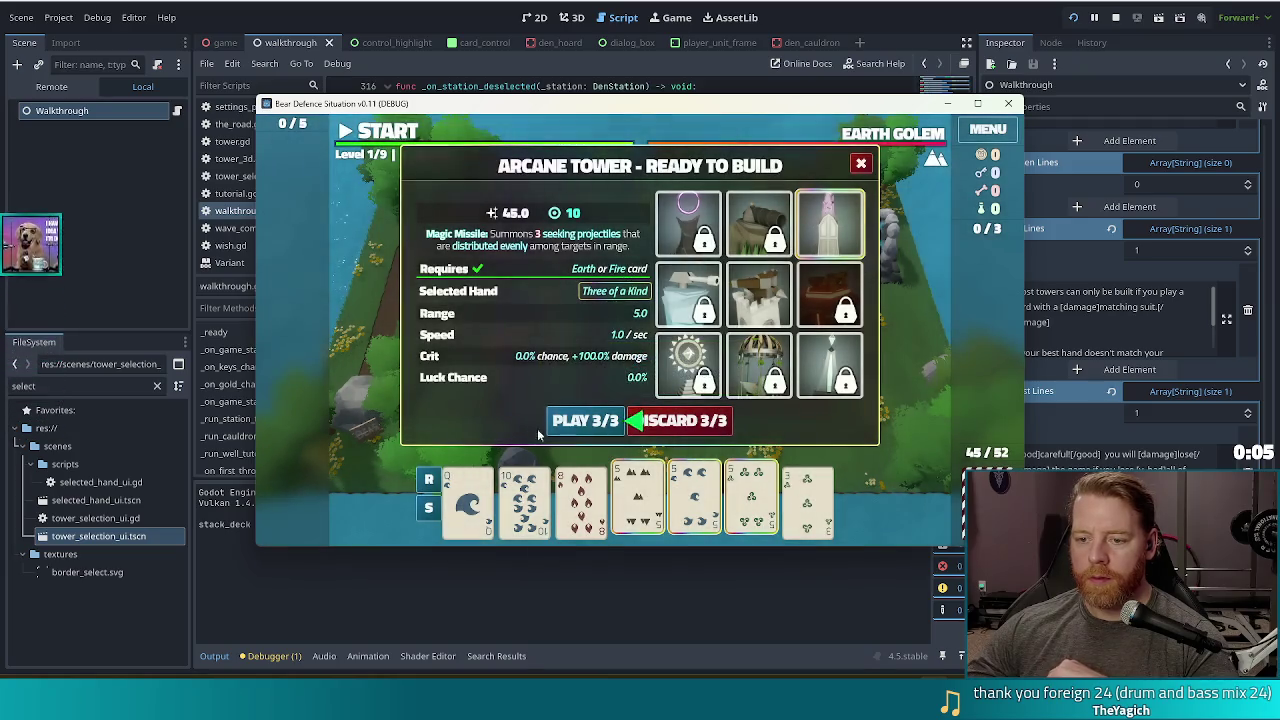
left_click(585, 420)
left_click(754, 351)
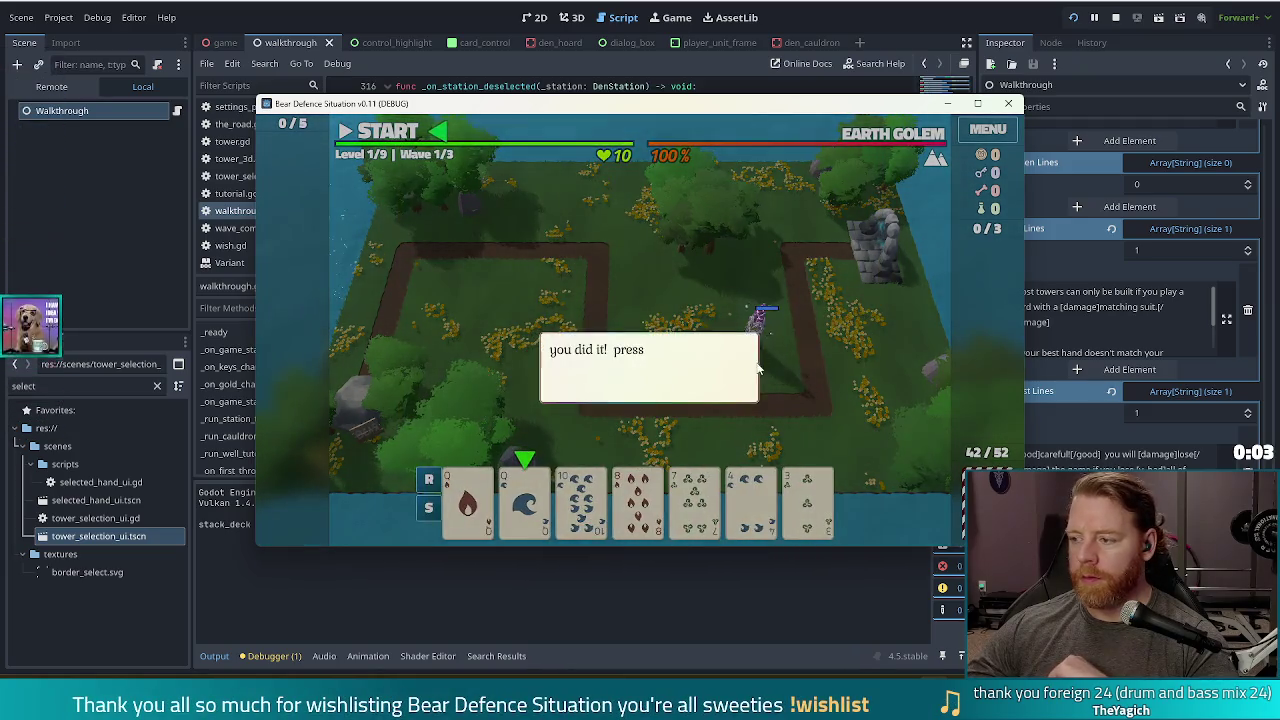
left_click(628, 270)
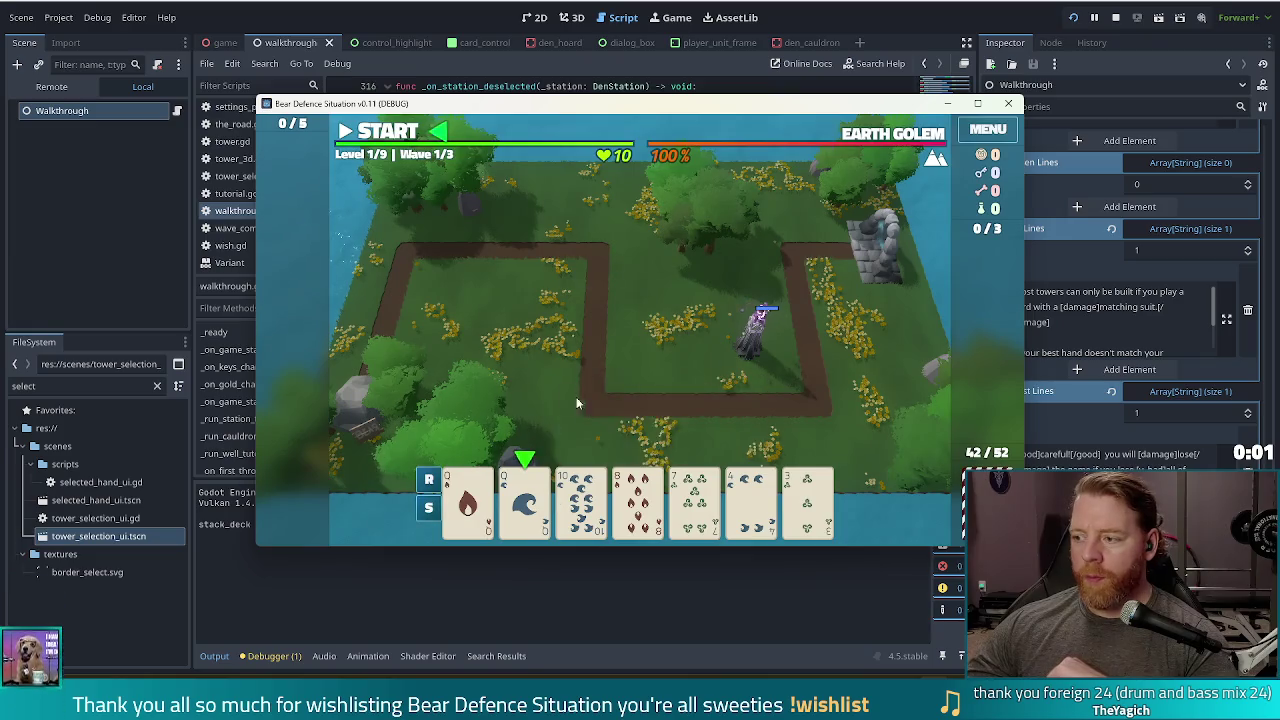
- Select the Queen of Water and build a Ballista Tower with just the high card
left_click(525, 500)
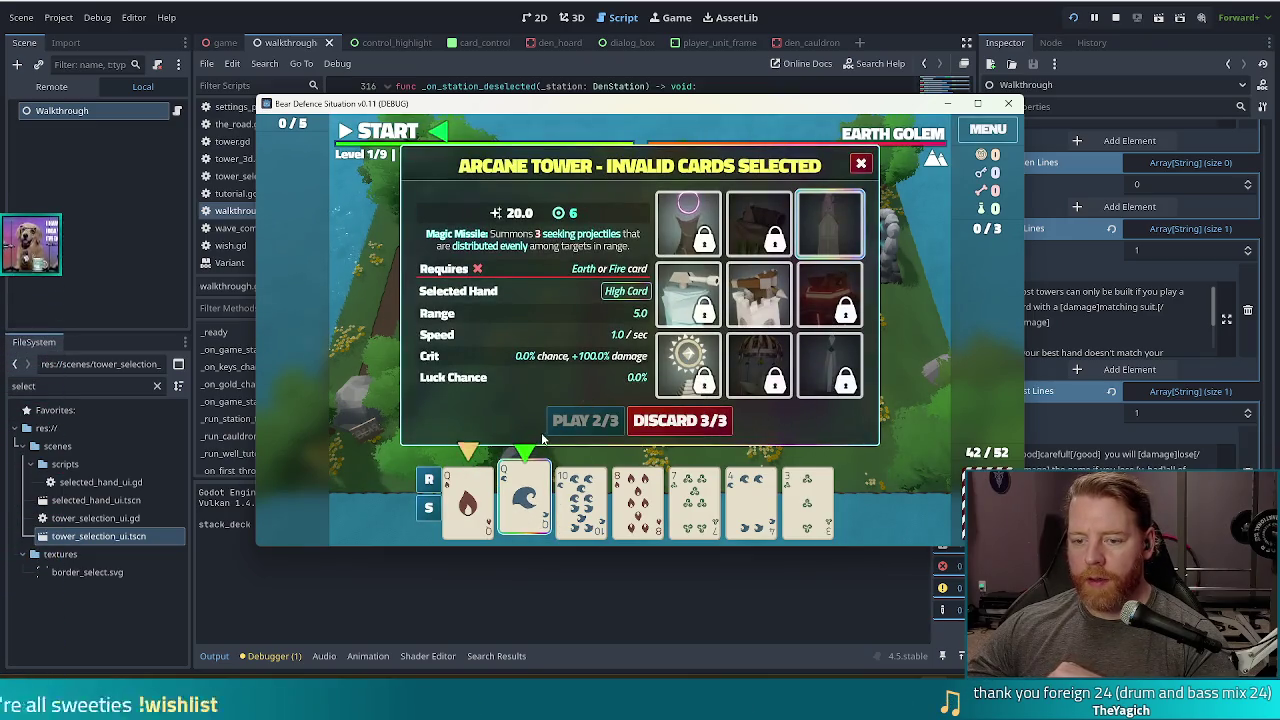
left_click(759, 295)
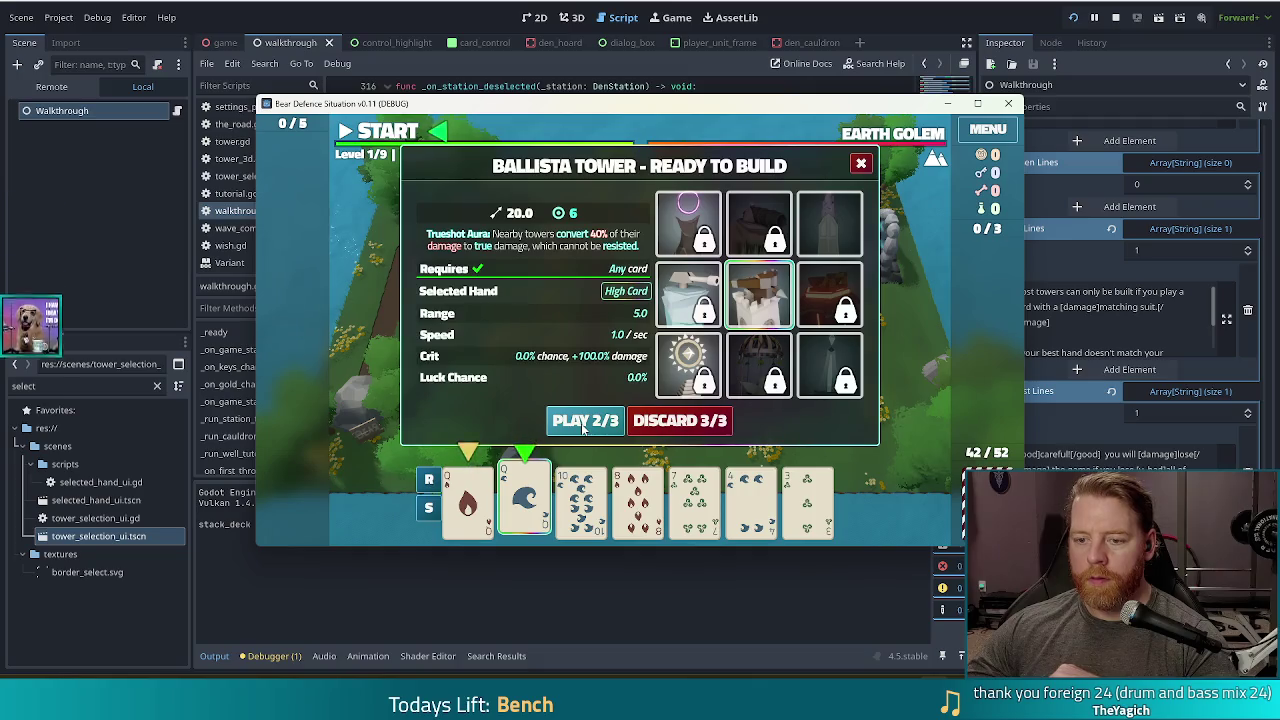
left_click(583, 425)
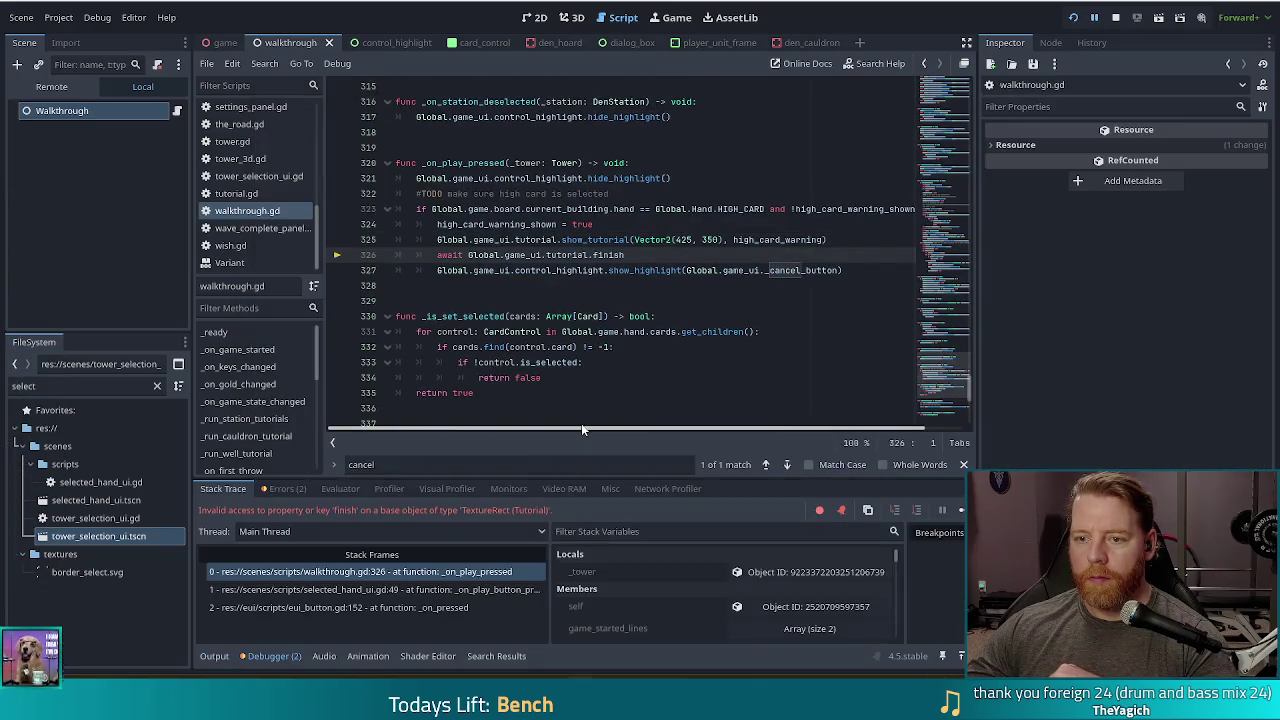
- Fix line 326 to await tutorial.finished, resume the debugger, and relaunch the game
left_click(637, 257)
type("ed")
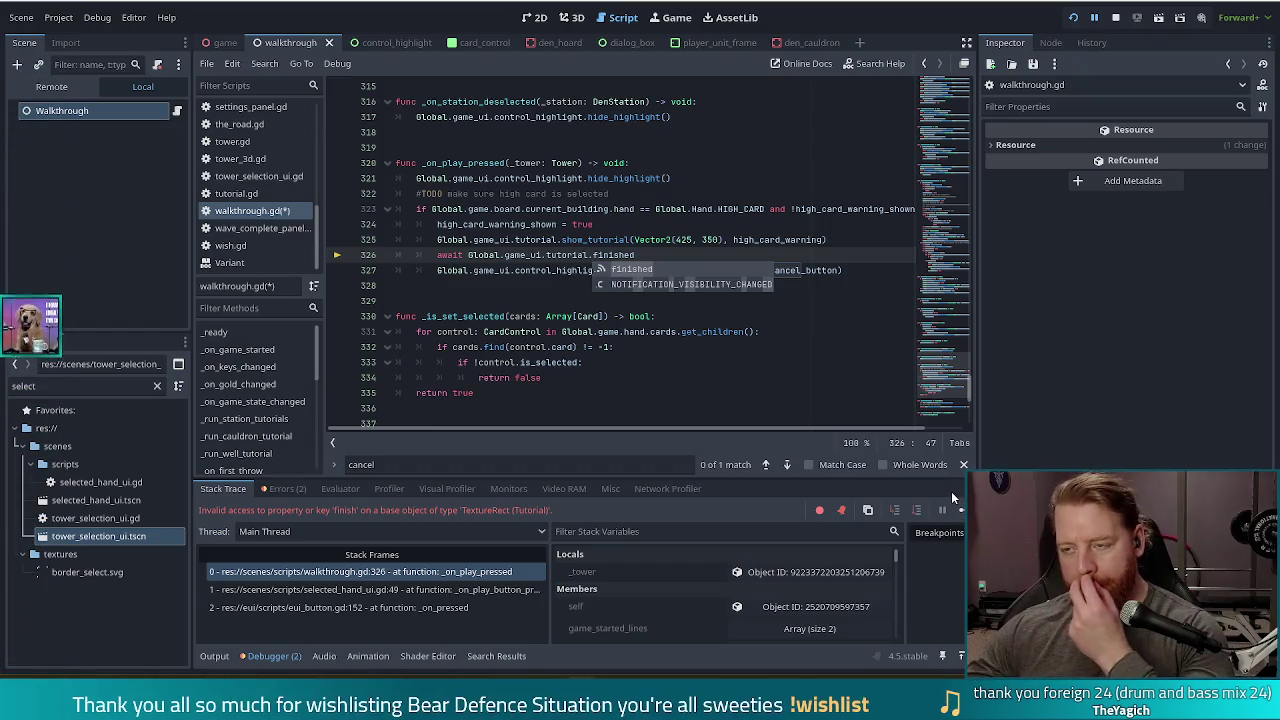
left_click(961, 511)
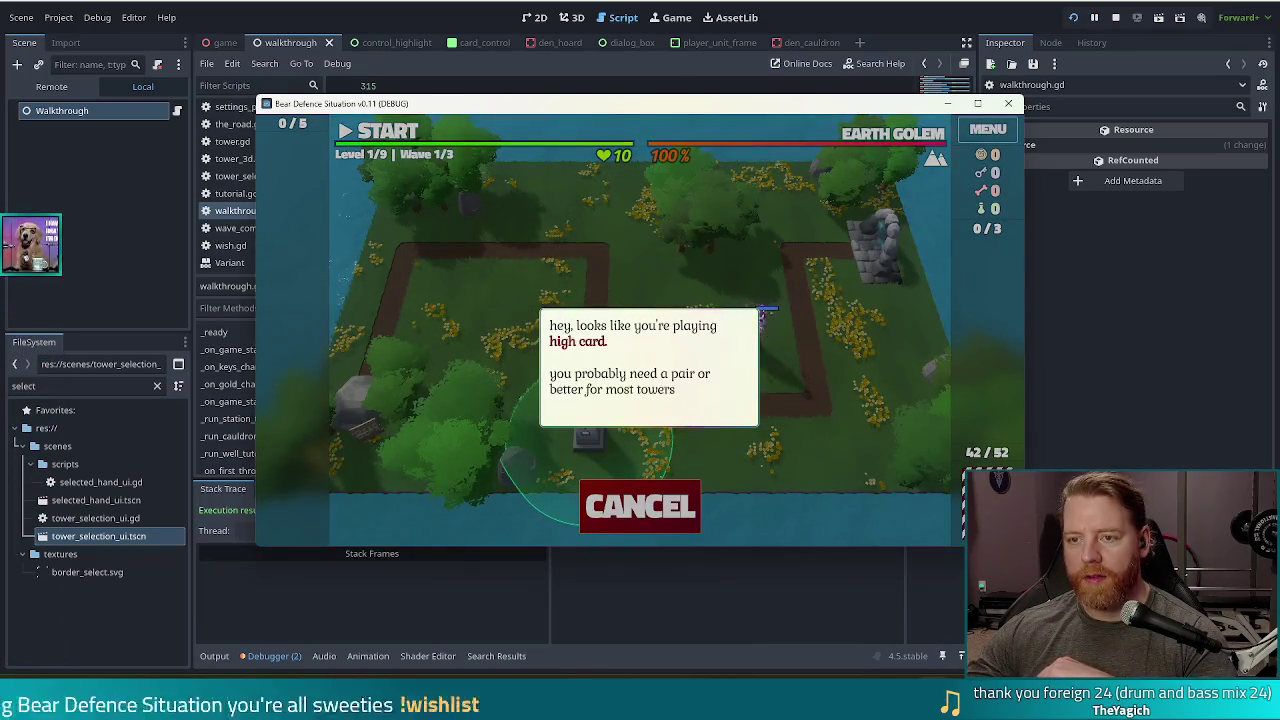
key("alt+Tab")
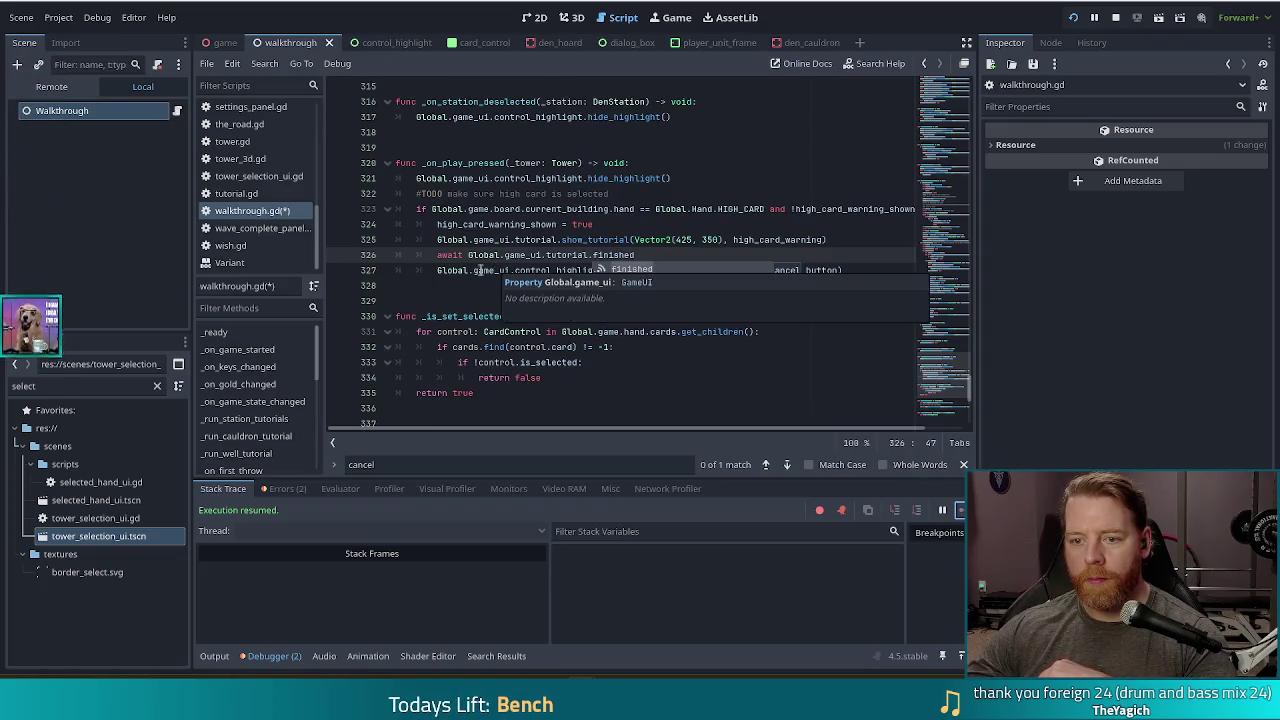
left_click(1073, 17)
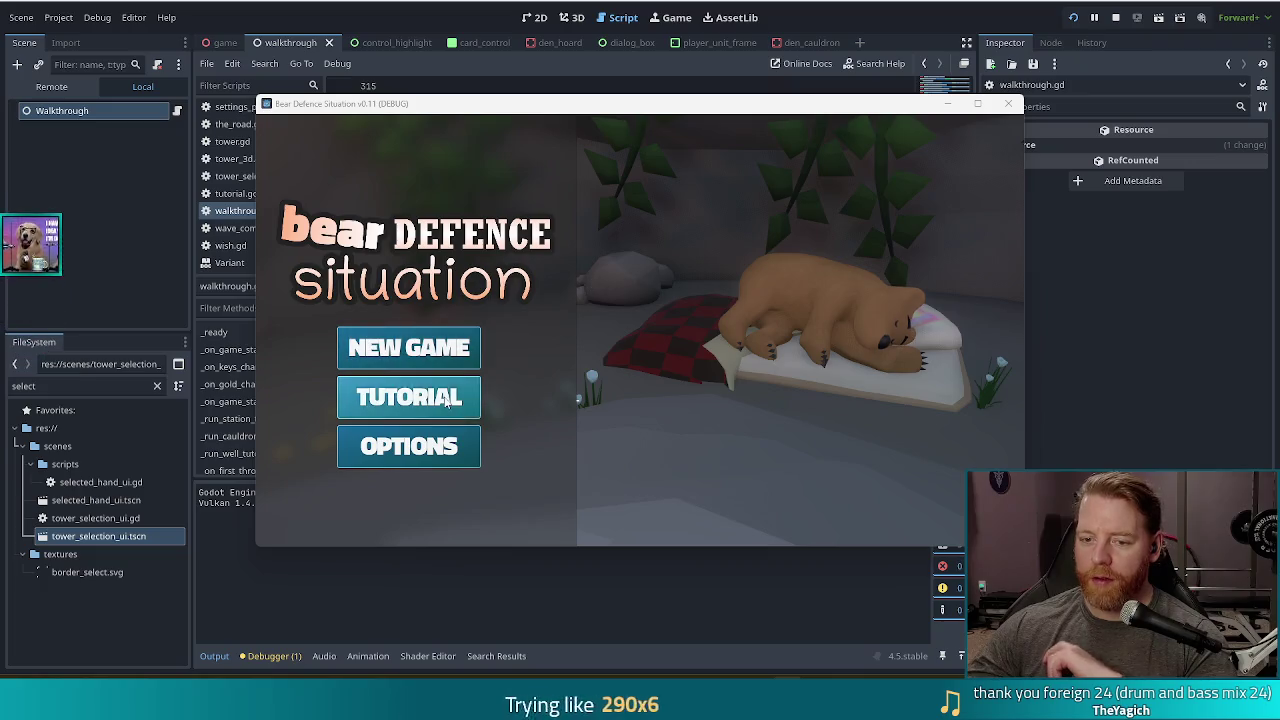
- Restart the Tutorial, buy the Key from the shop, and head out to the map
left_click(409, 397)
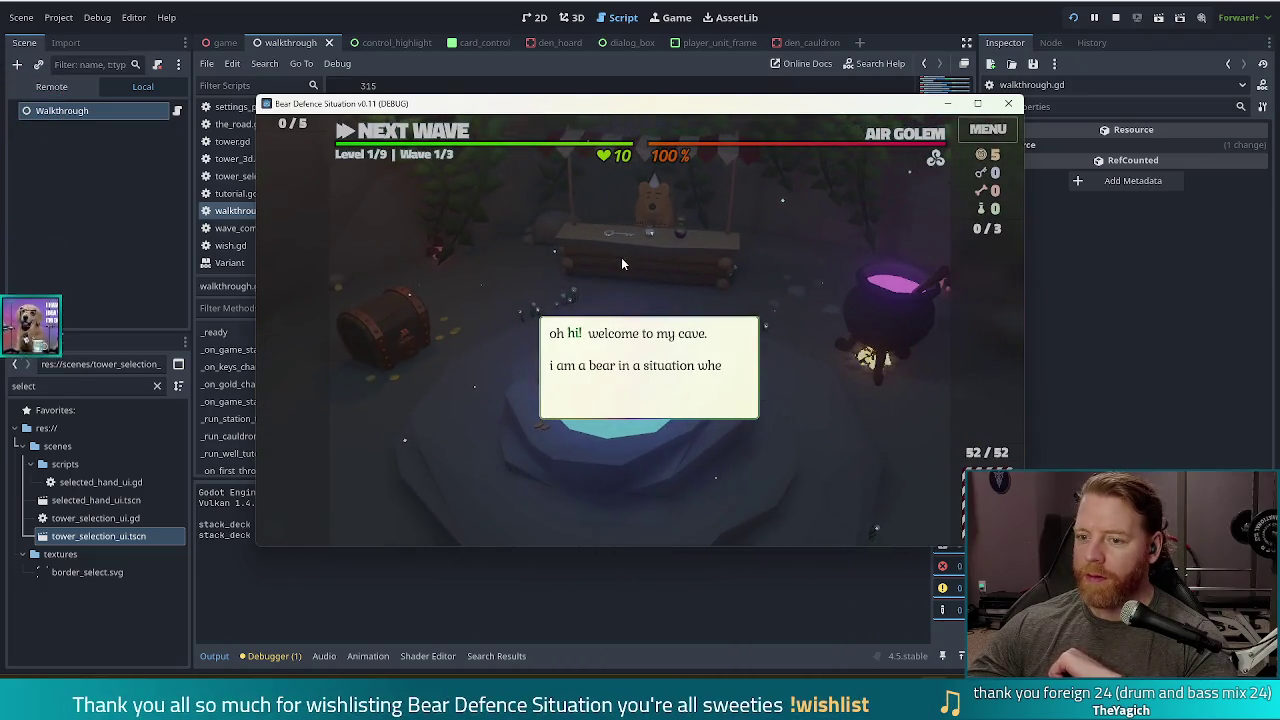
left_click(621, 256)
left_click(616, 263)
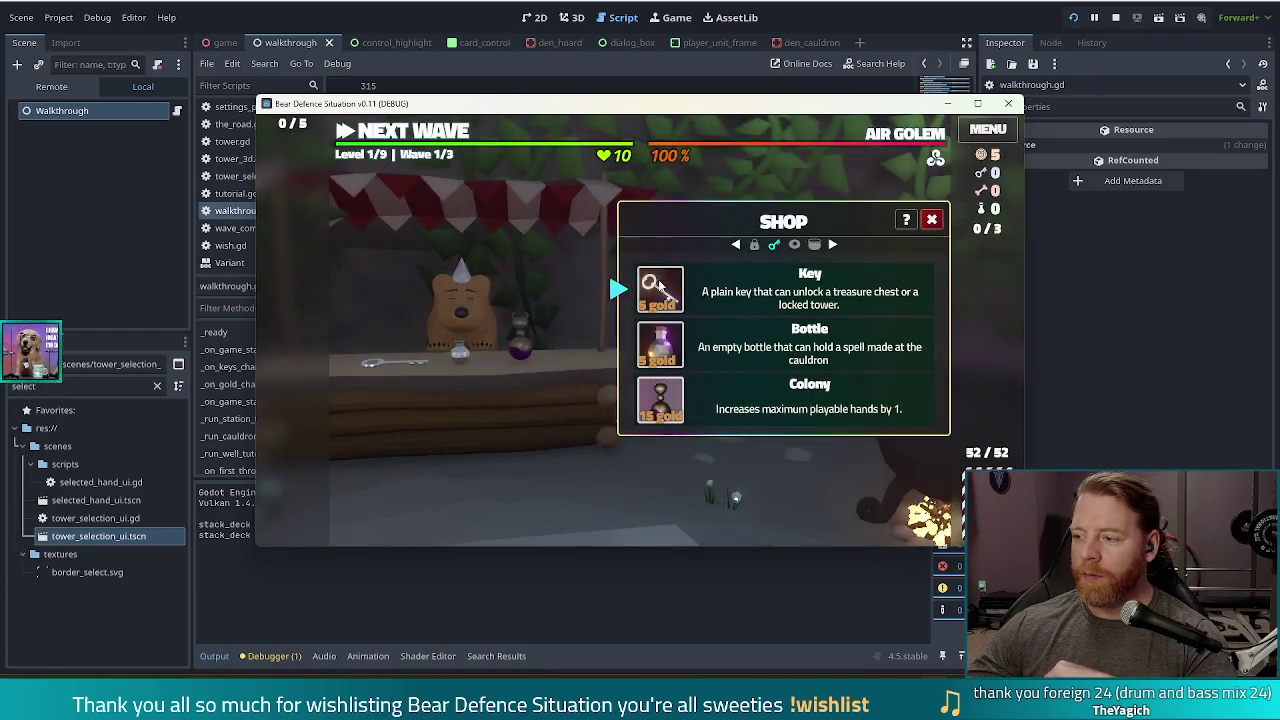
mouse_move(660, 287)
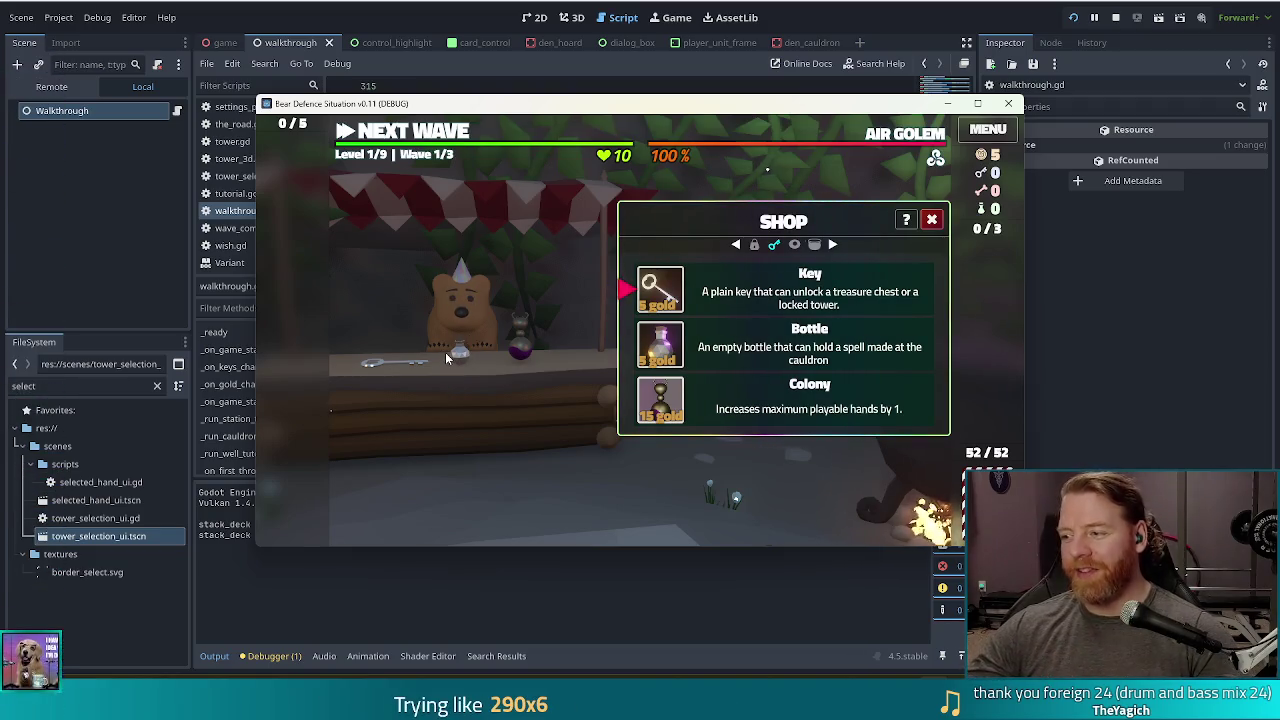
left_click(641, 299)
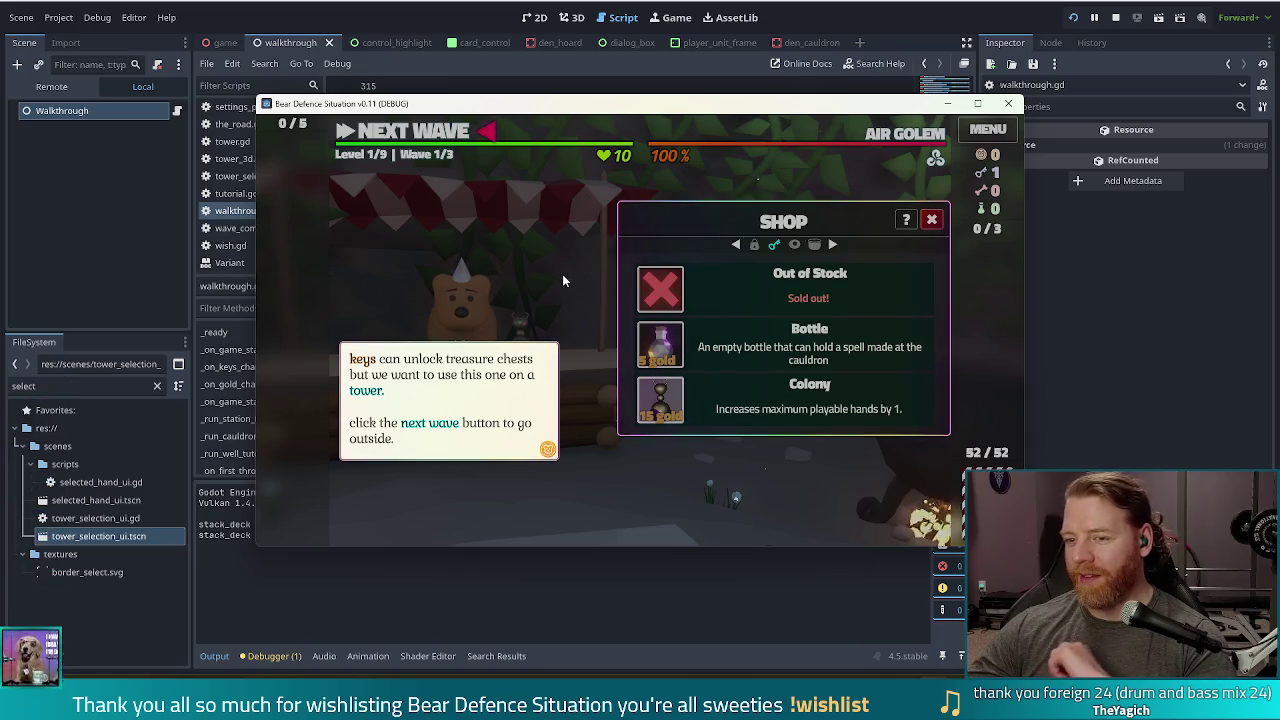
left_click(440, 131)
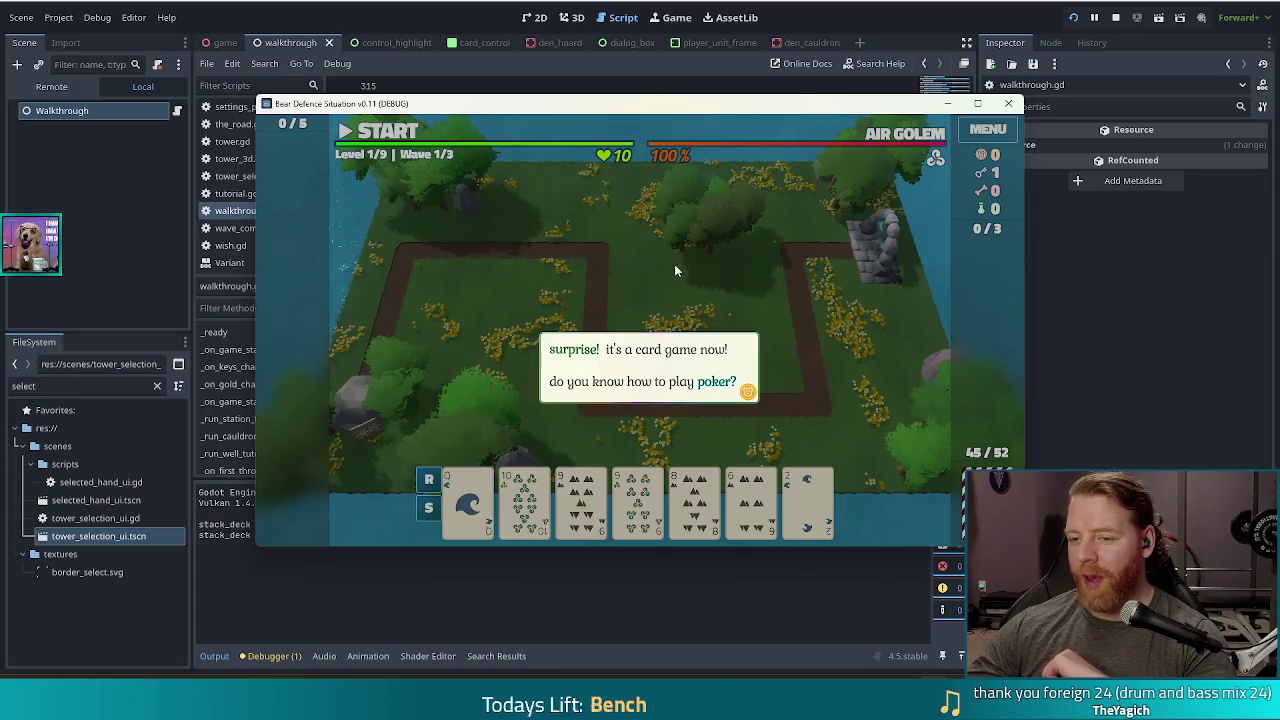
- Select both 9s, unlock the Light Tower, and place it beside the path
left_click(676, 264)
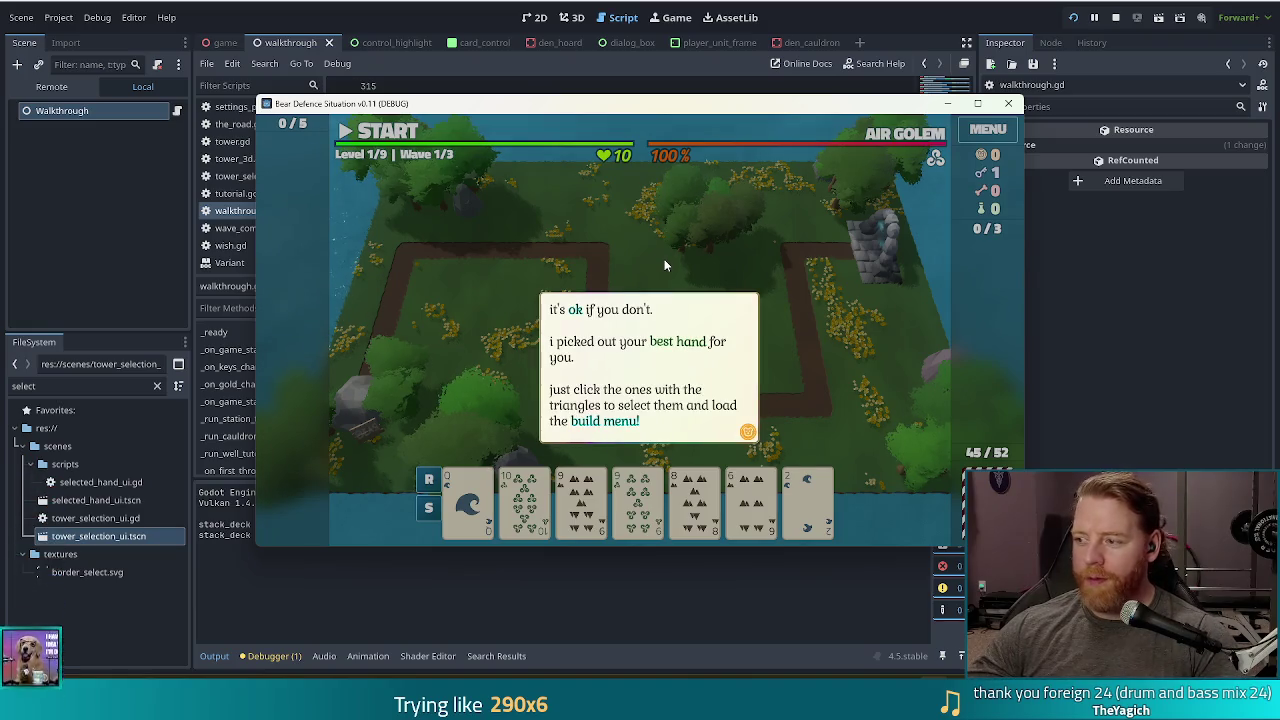
left_click(666, 240)
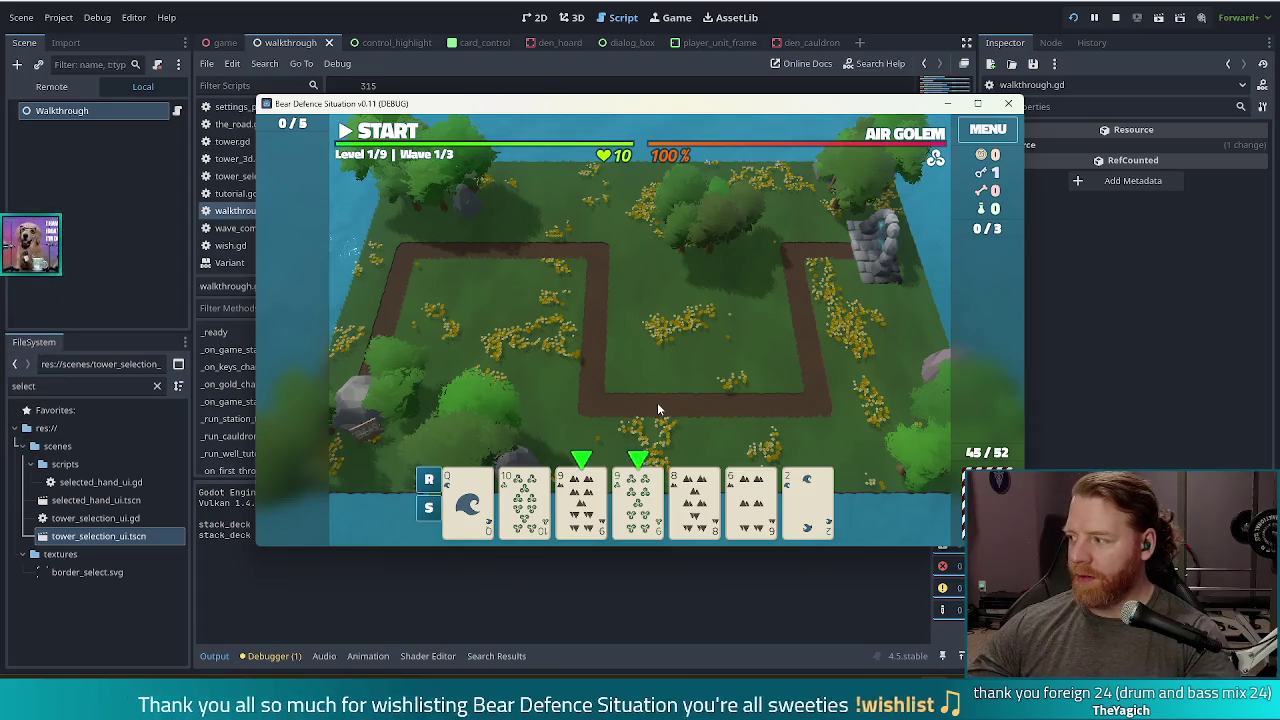
left_click(580, 500)
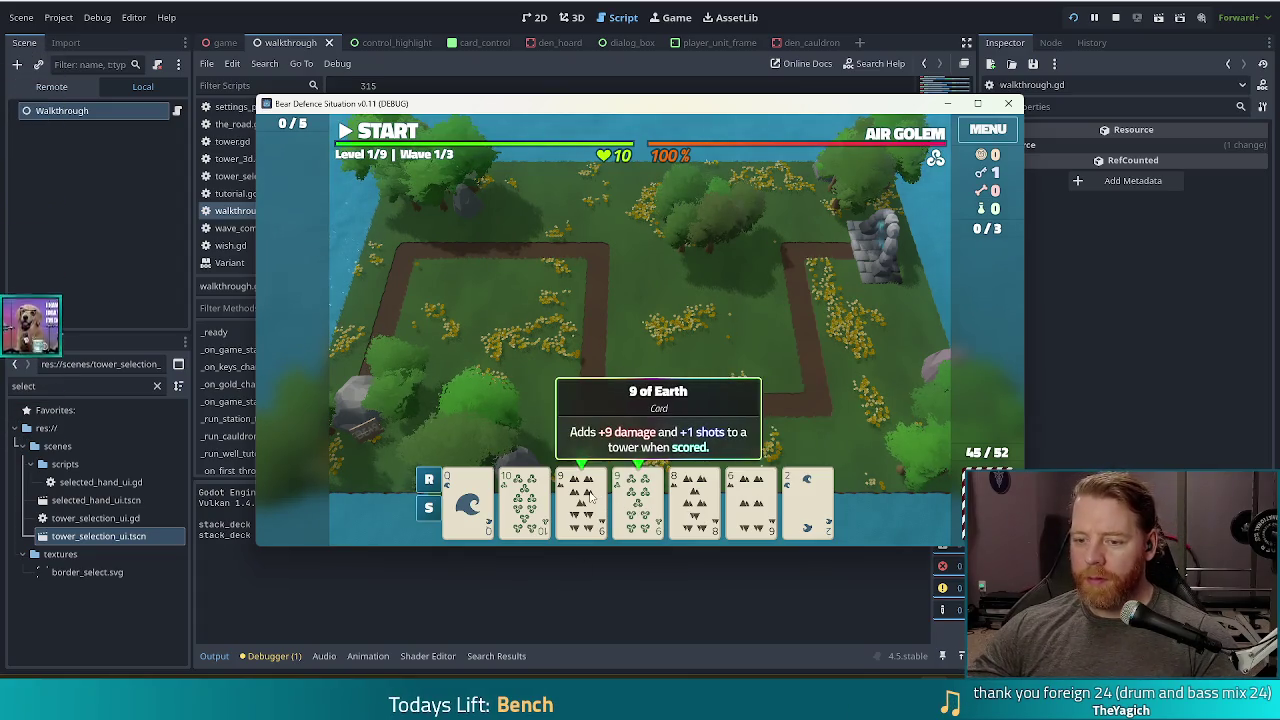
left_click(638, 500)
left_click(660, 232)
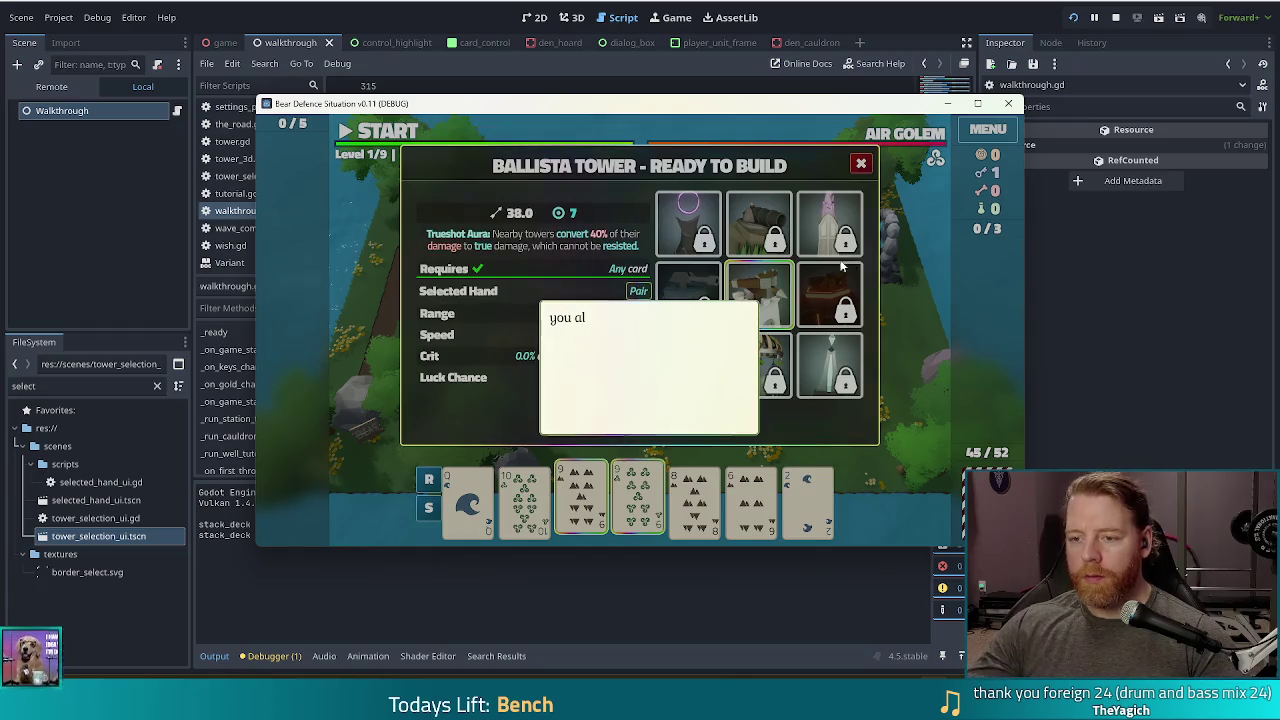
left_click(700, 360)
left_click(719, 390)
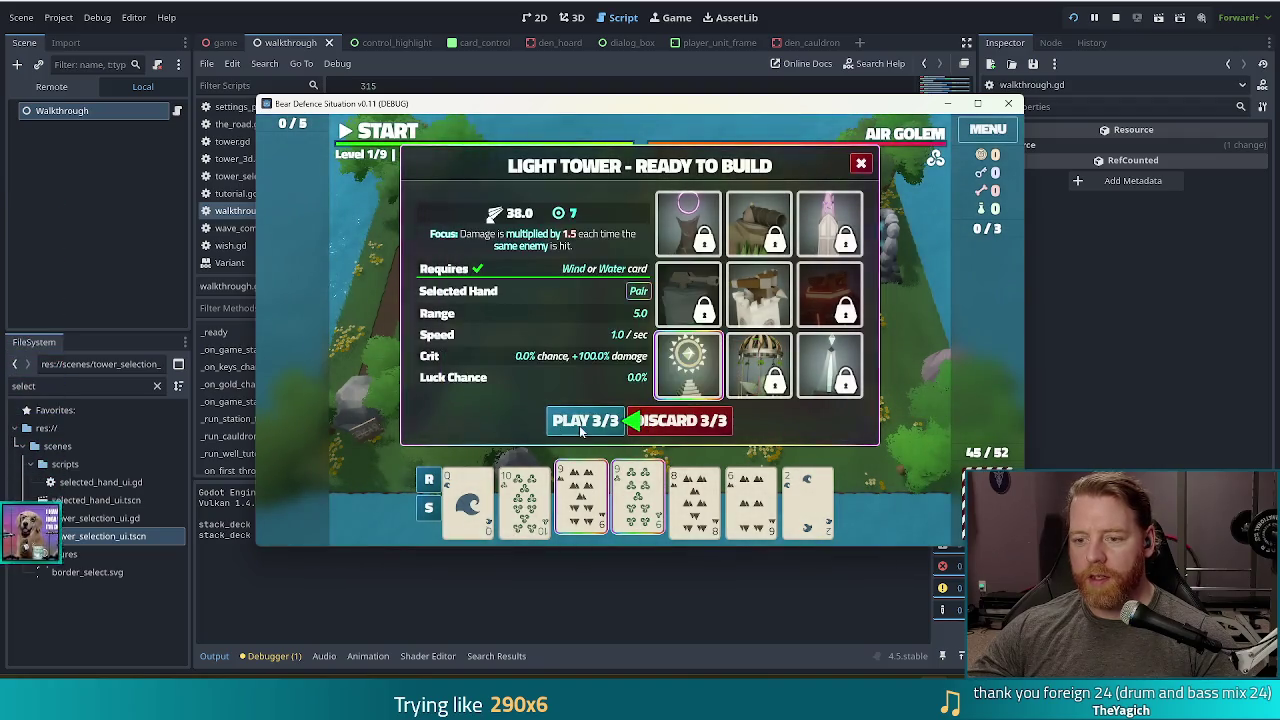
left_click(590, 420)
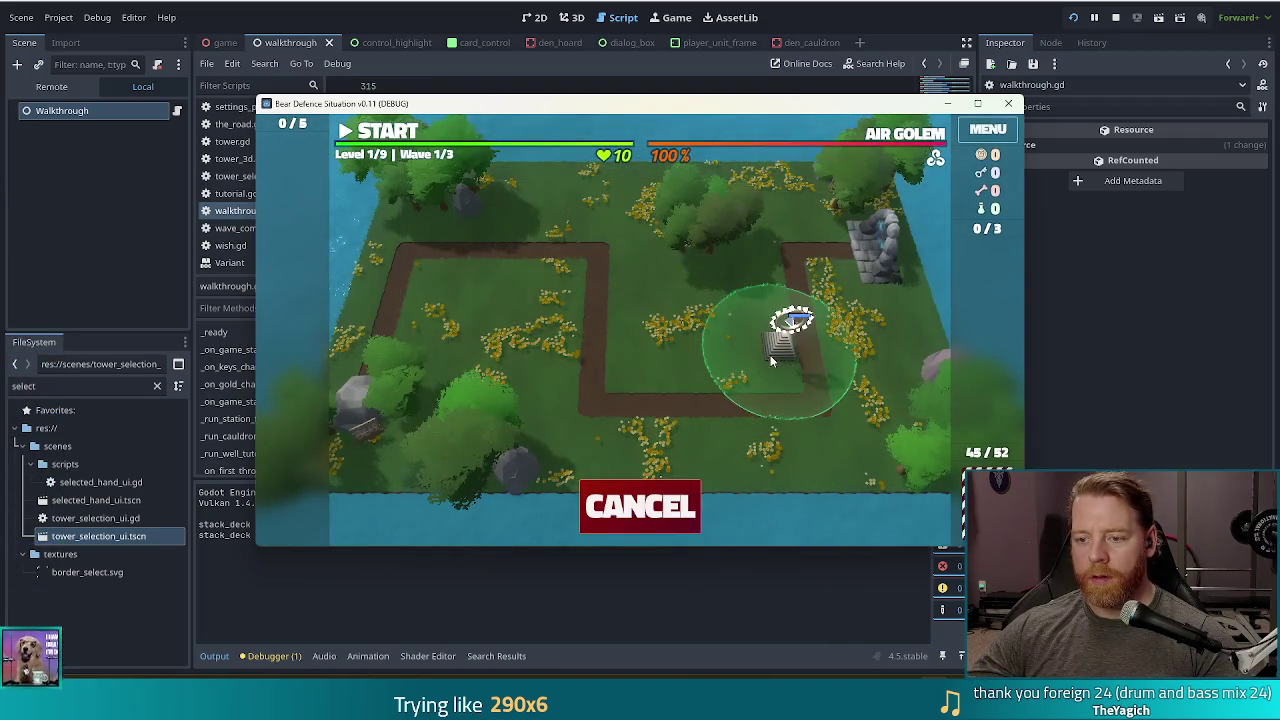
left_click(756, 322)
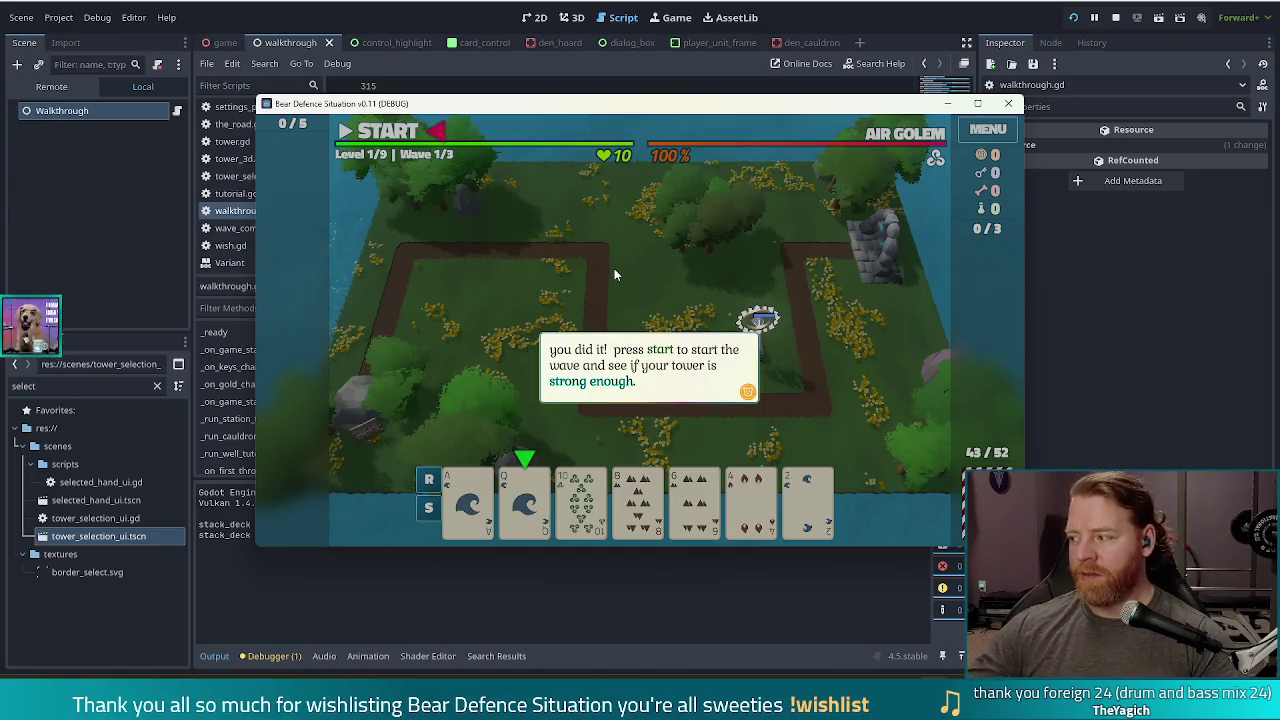
left_click(667, 271)
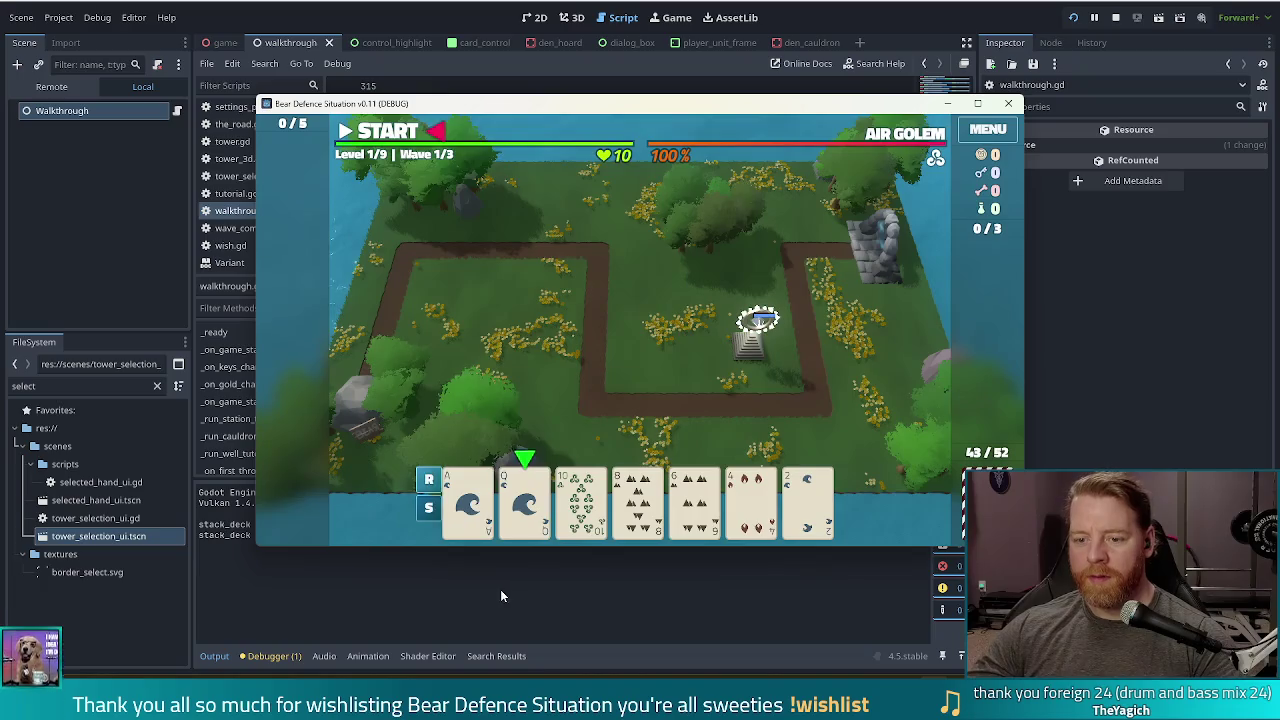
- Try building with the Queen of Water high card, then cancel the placement
left_click(524, 500)
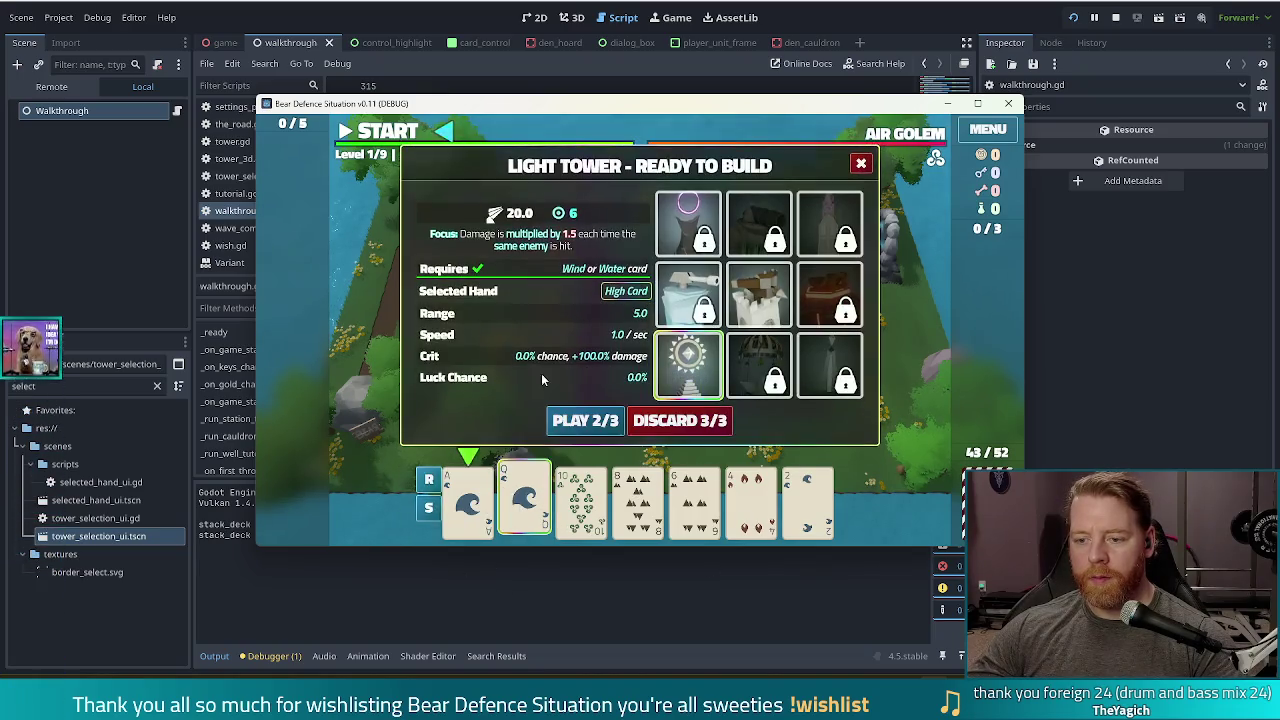
left_click(585, 420)
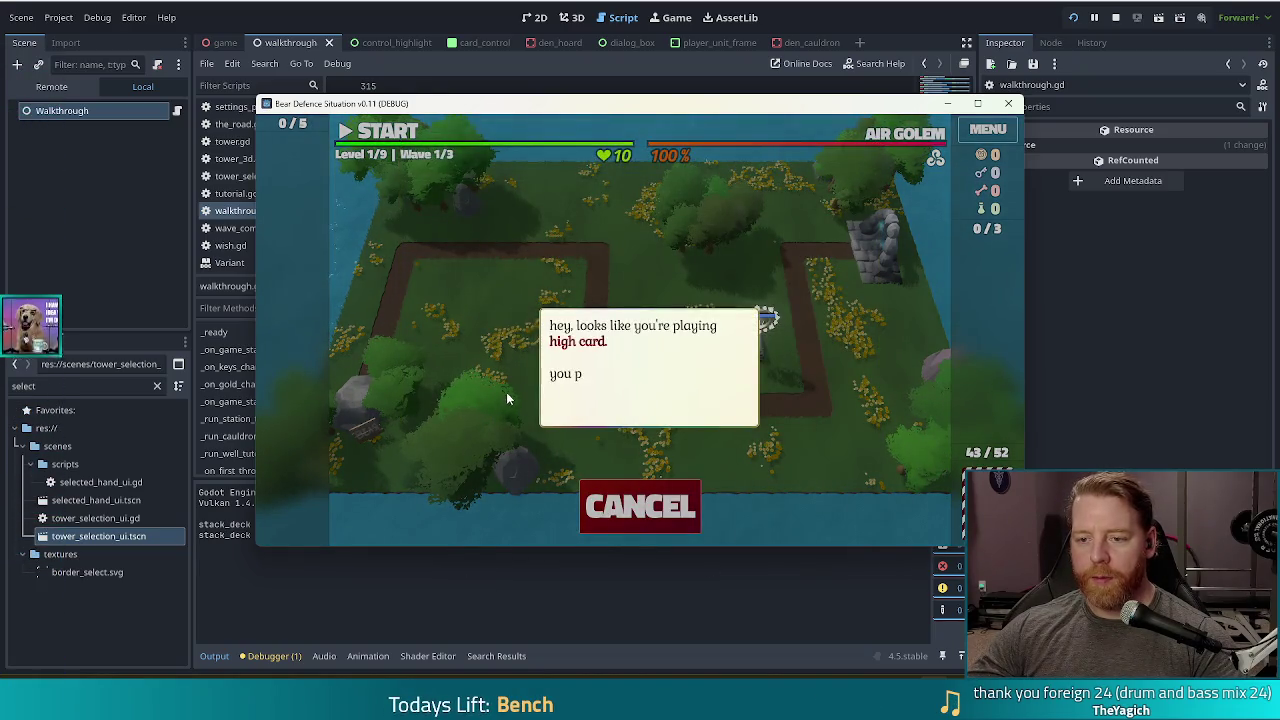
left_click(453, 388)
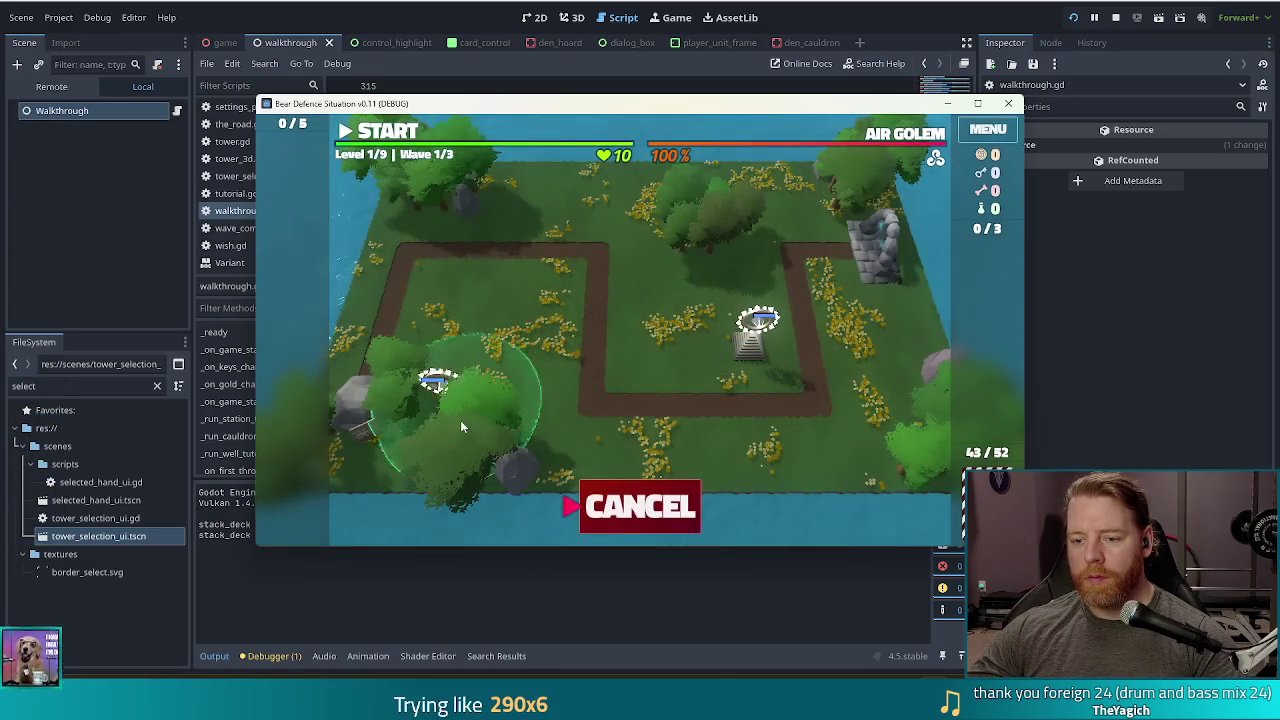
left_click(640, 506)
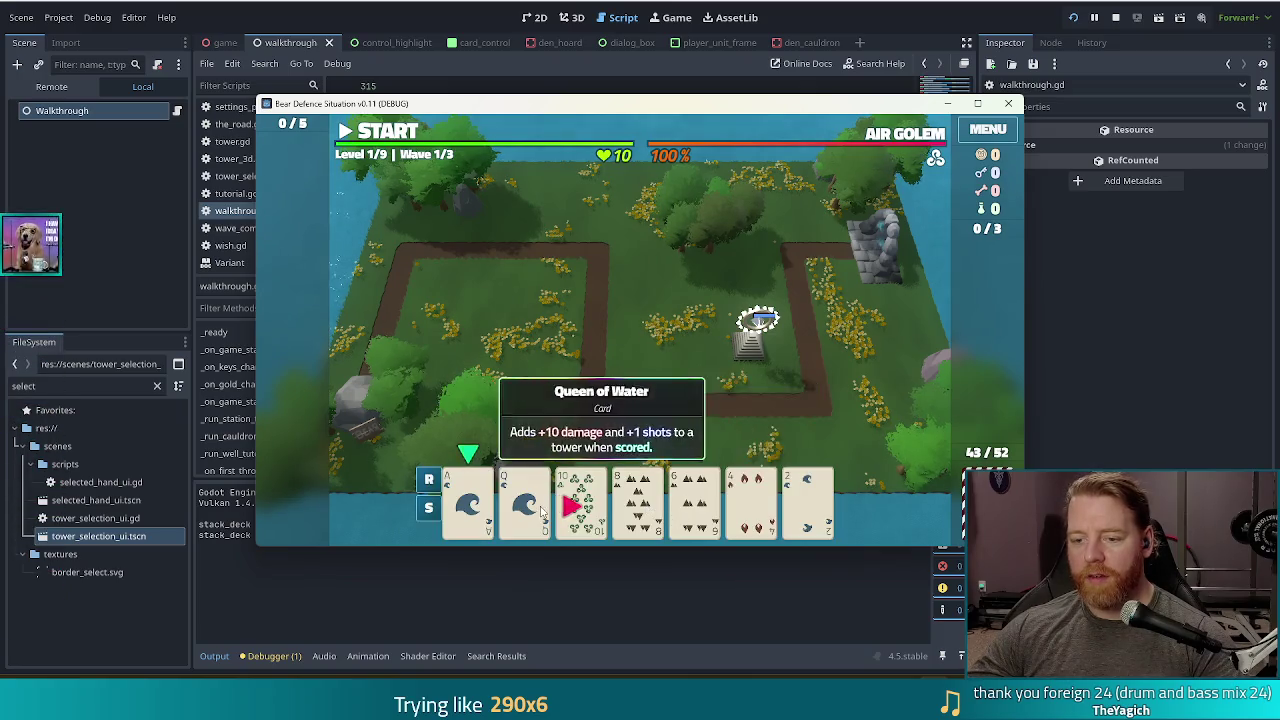
left_click(916, 36)
type("await Global.game_ui.tutorial.finished")
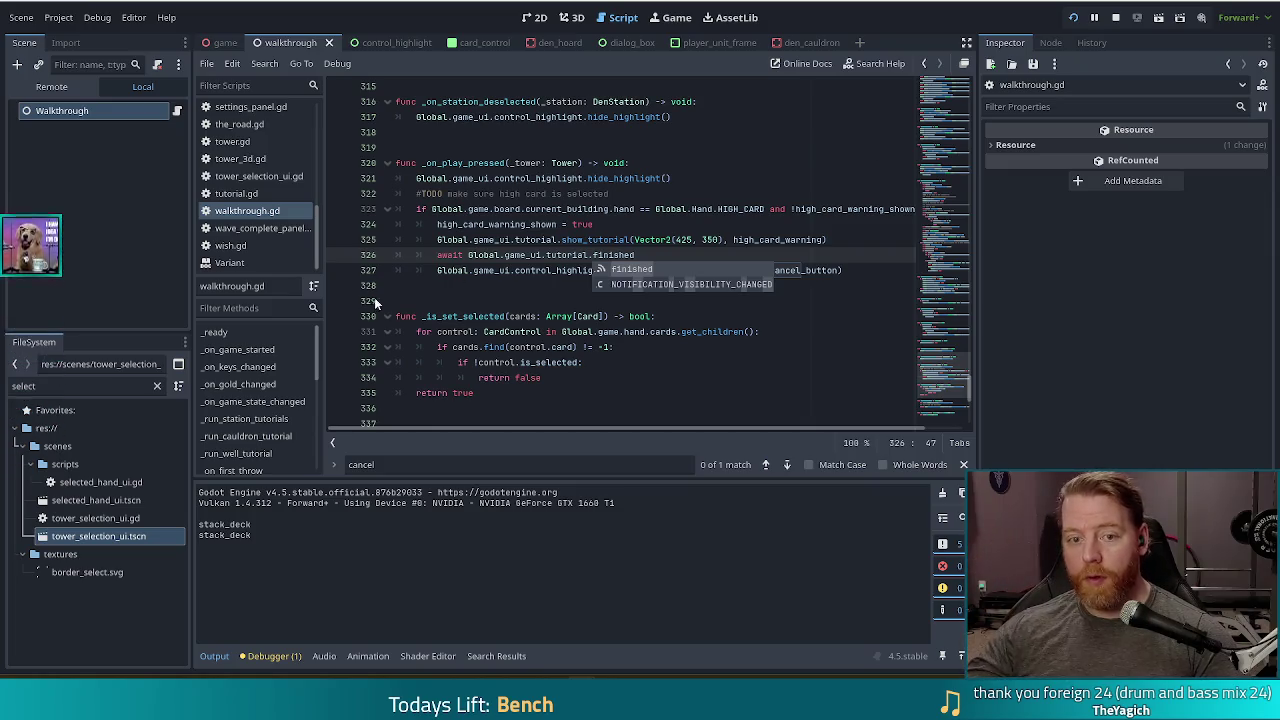
- Return to the editor and switch to the control_highlight scene tab
left_click(78, 390)
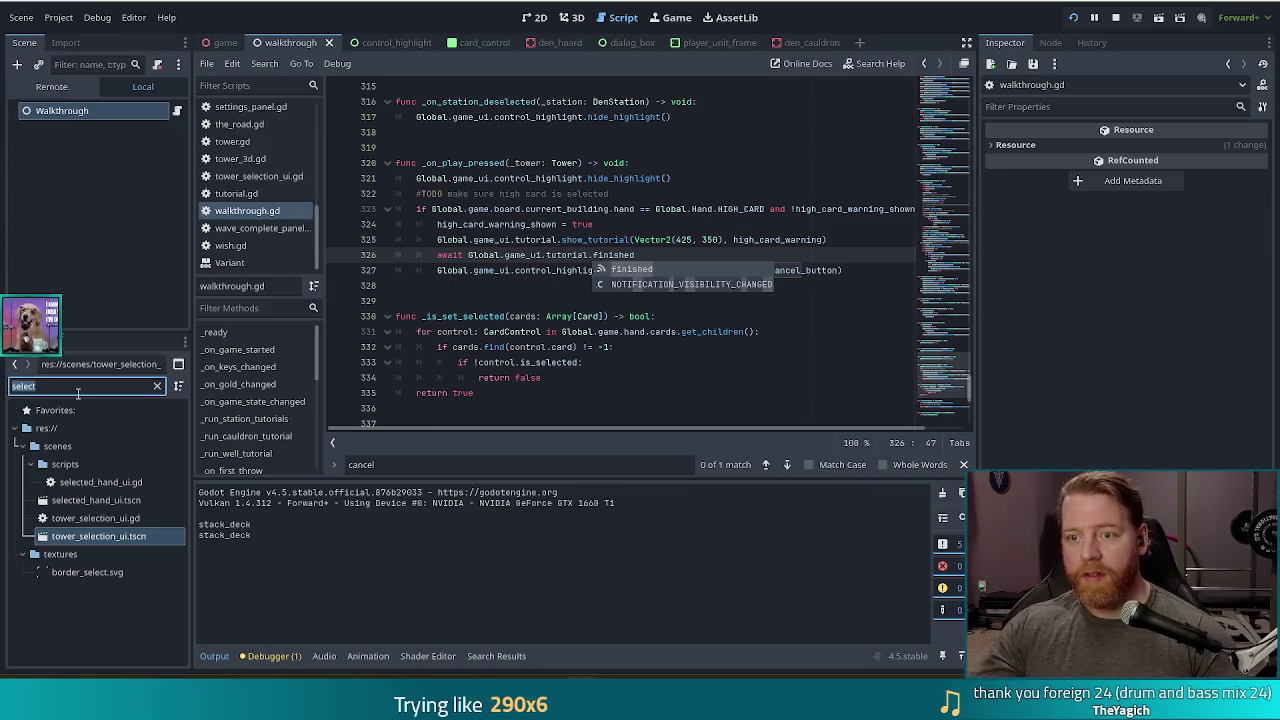
left_click(391, 45)
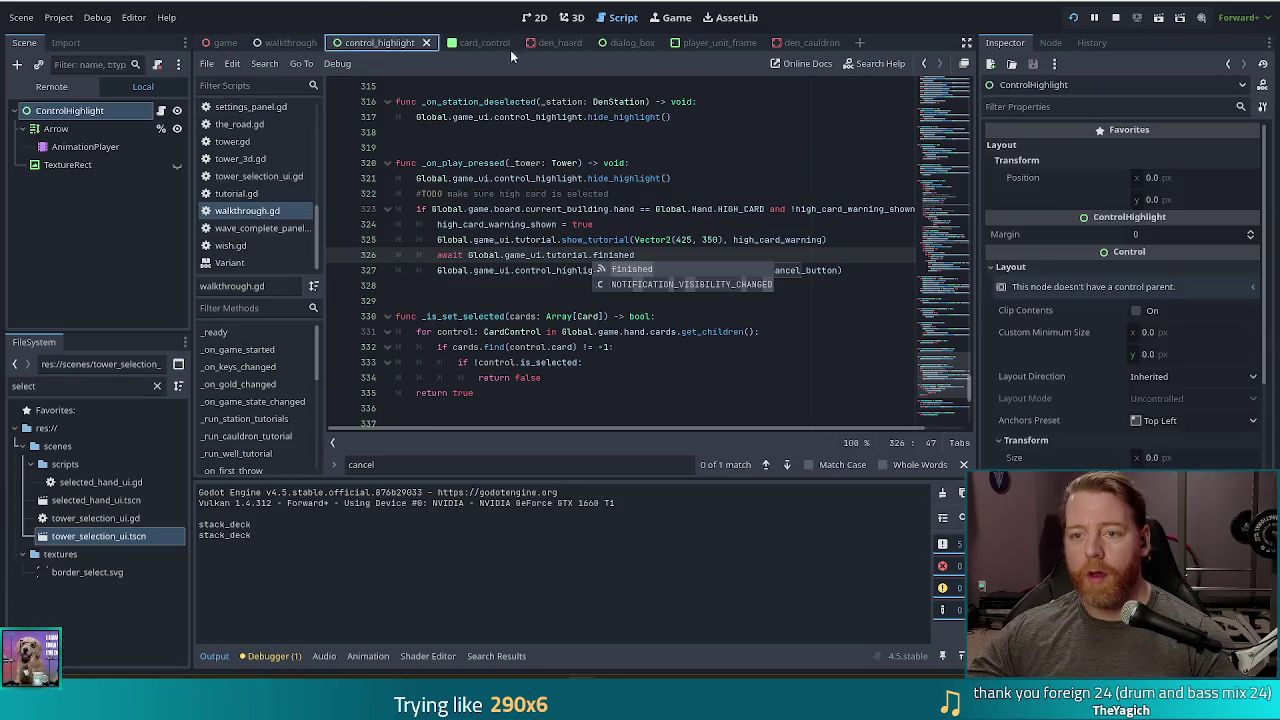
- Play the AnimationPlayer's idle arrow animation in 2D, then open control_highlight.gd
left_click(536, 18)
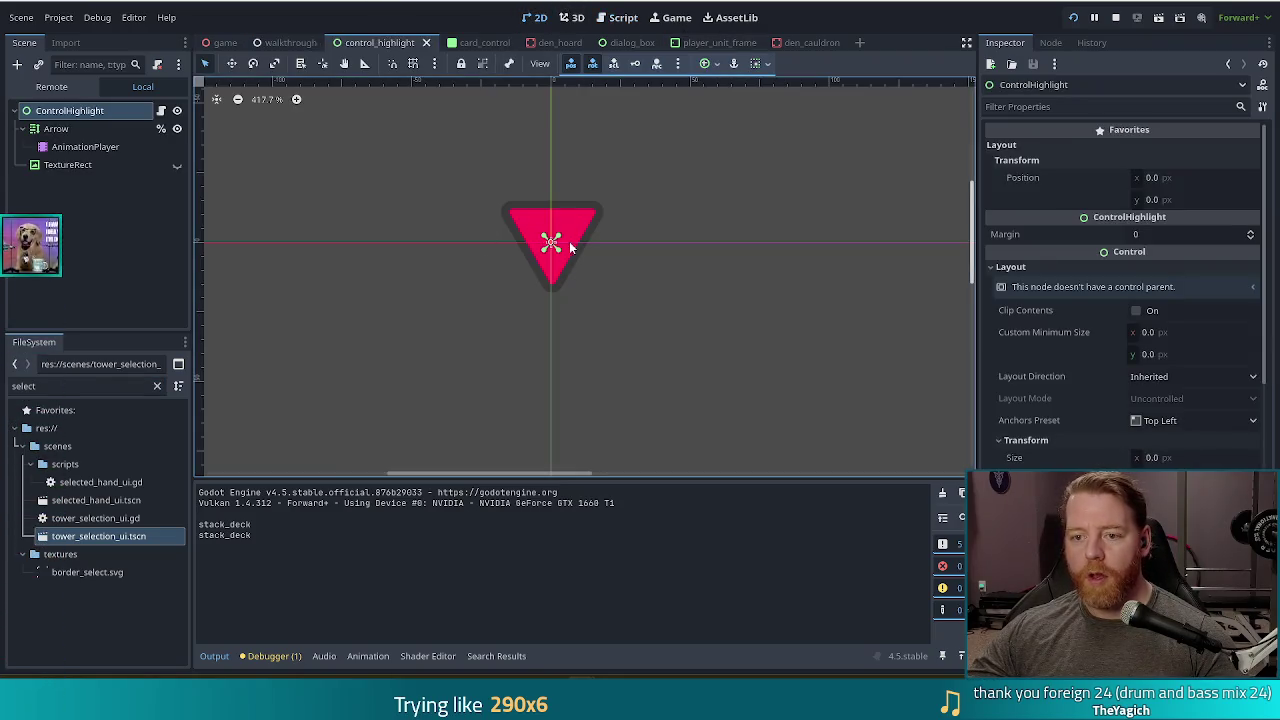
scroll(581, 219, "down", 4)
left_click(85, 146)
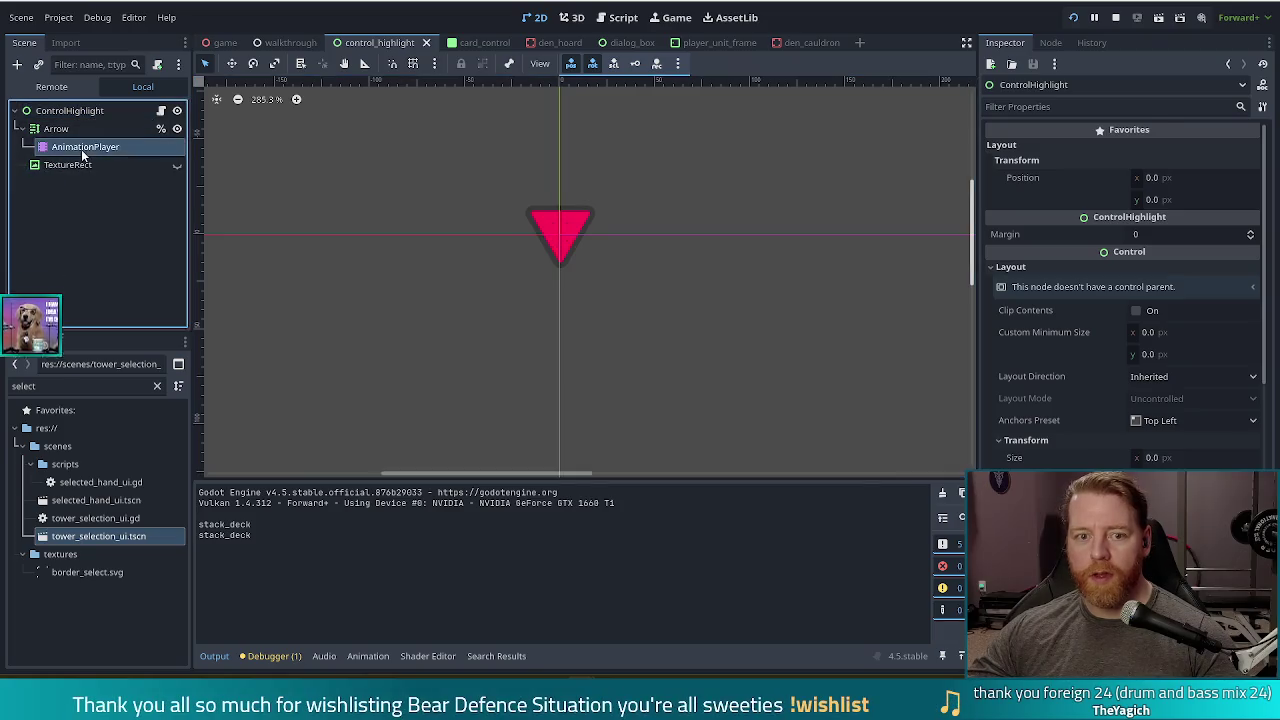
left_click(290, 493)
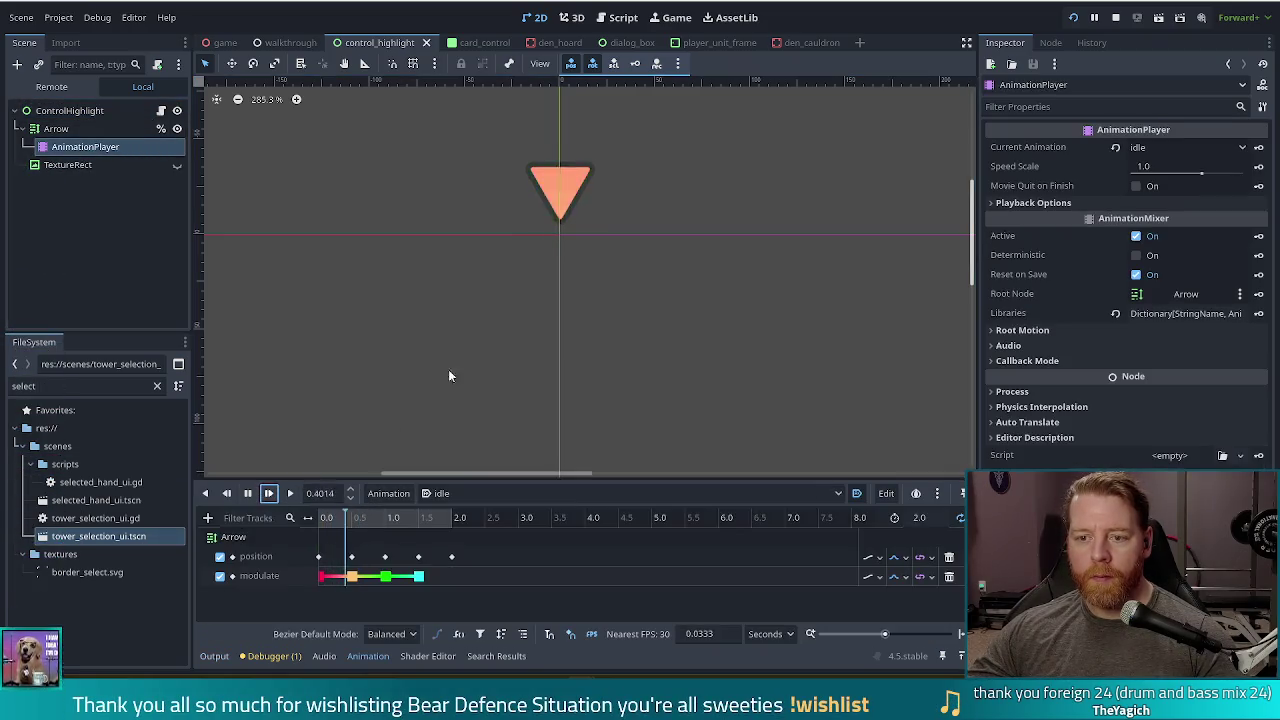
scroll(633, 269, "down", 4)
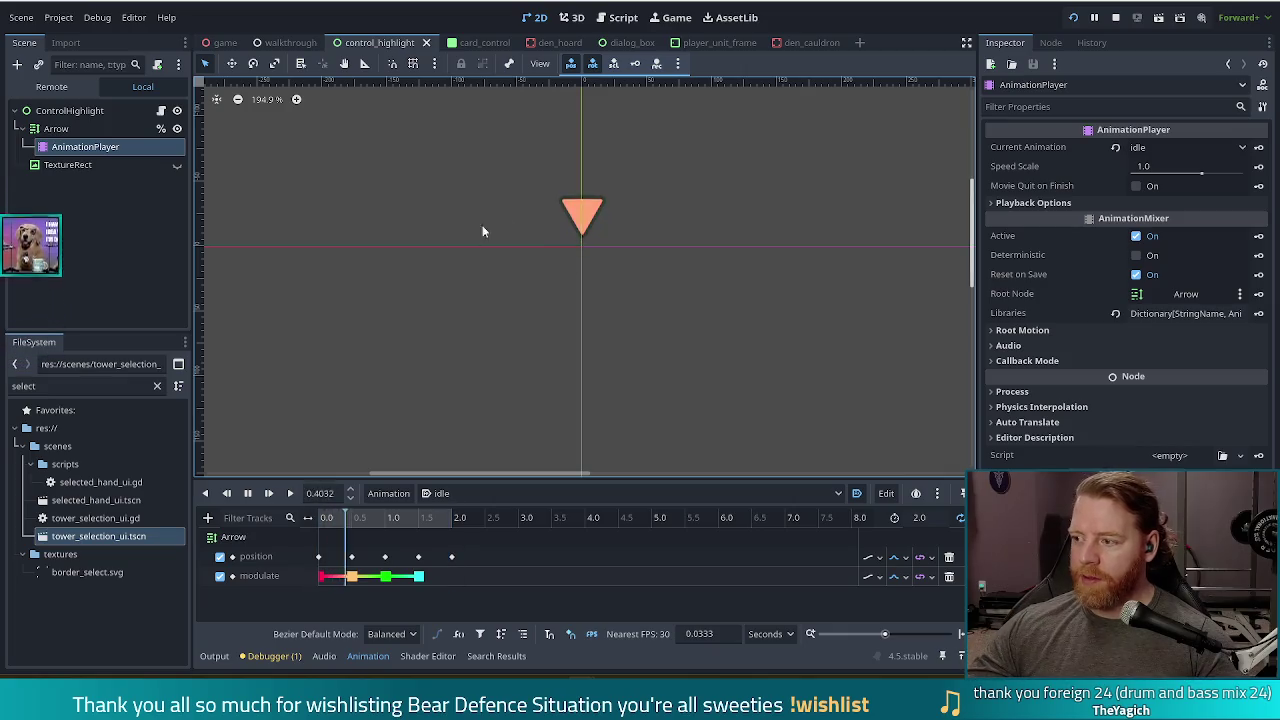
scroll(564, 250, "down", 3)
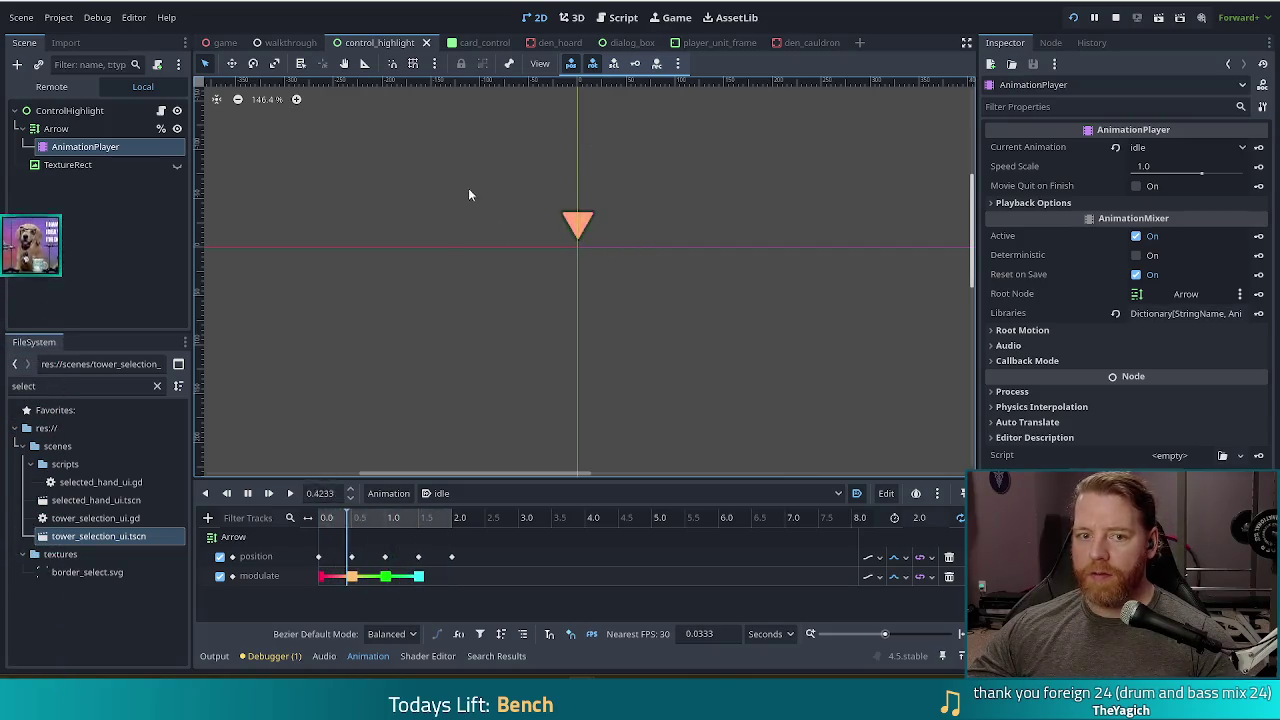
left_click(162, 111)
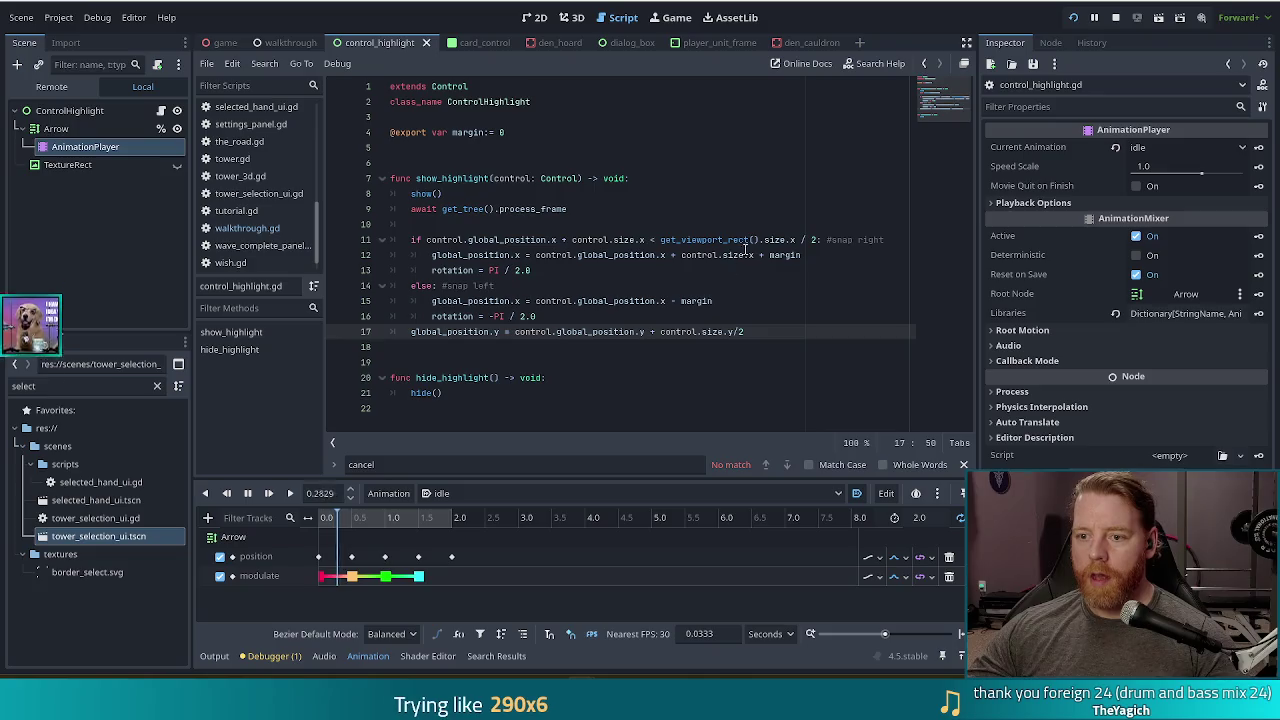
- Review show_highlight's positioning code on lines 7–17, then stop the running game
double_click(516, 177)
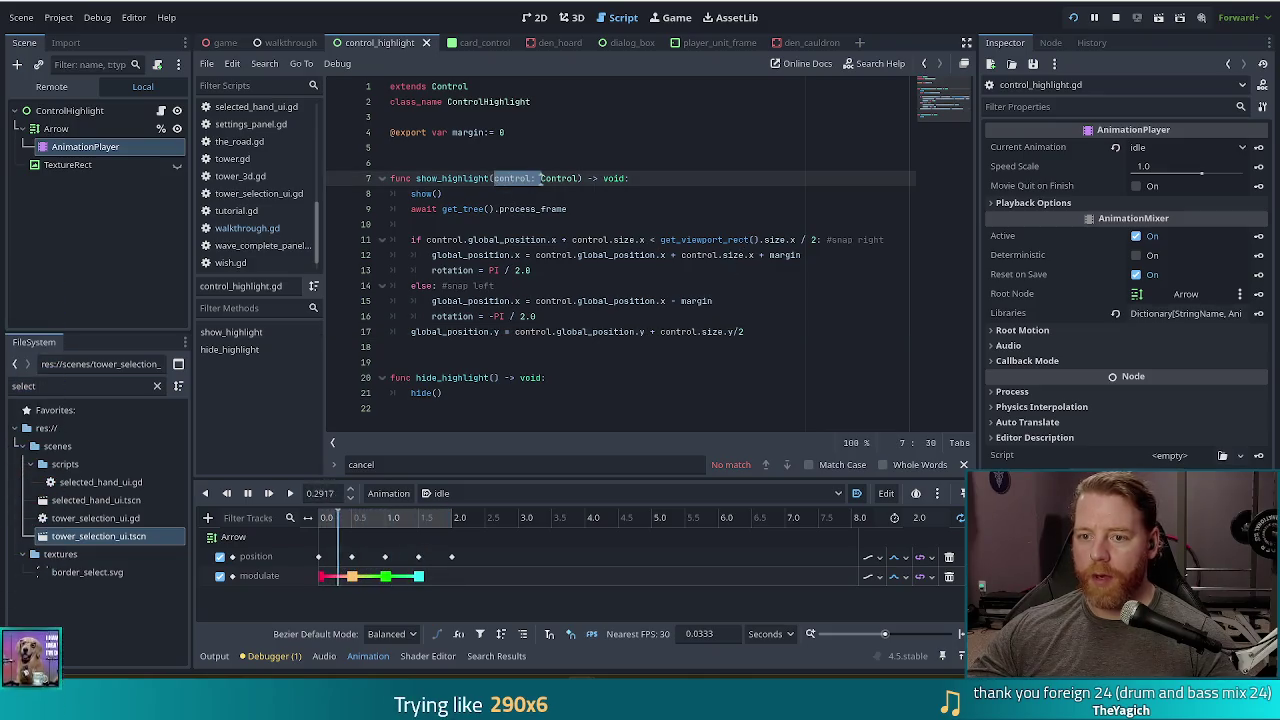
left_click(565, 178)
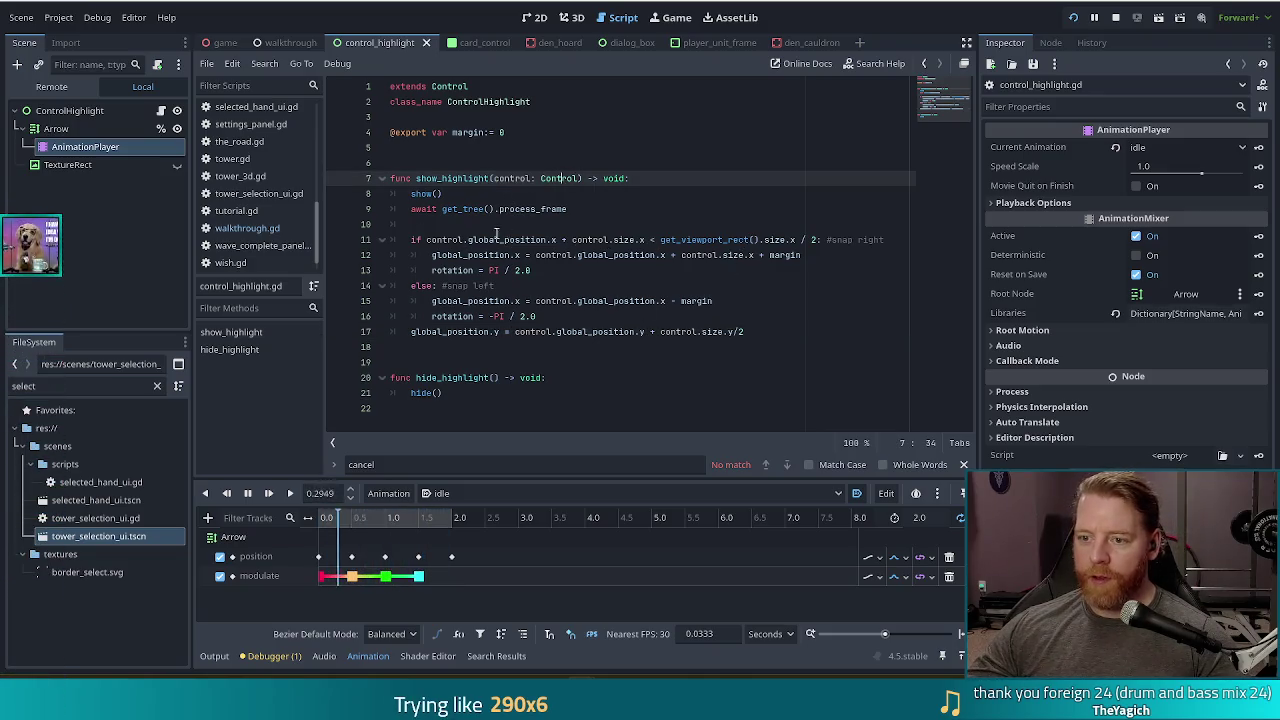
mouse_move(420, 224)
left_mouse_down()
mouse_move(700, 333)
mouse_move(527, 333)
left_mouse_up()
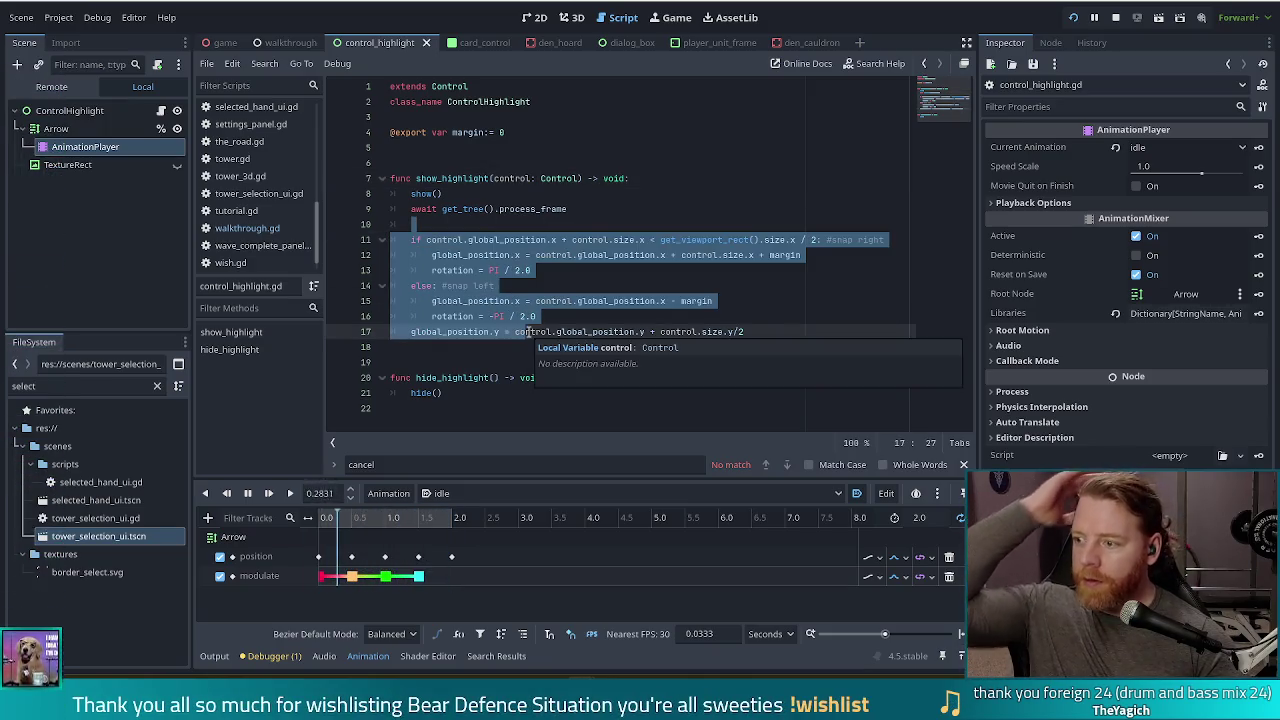
left_click(529, 254)
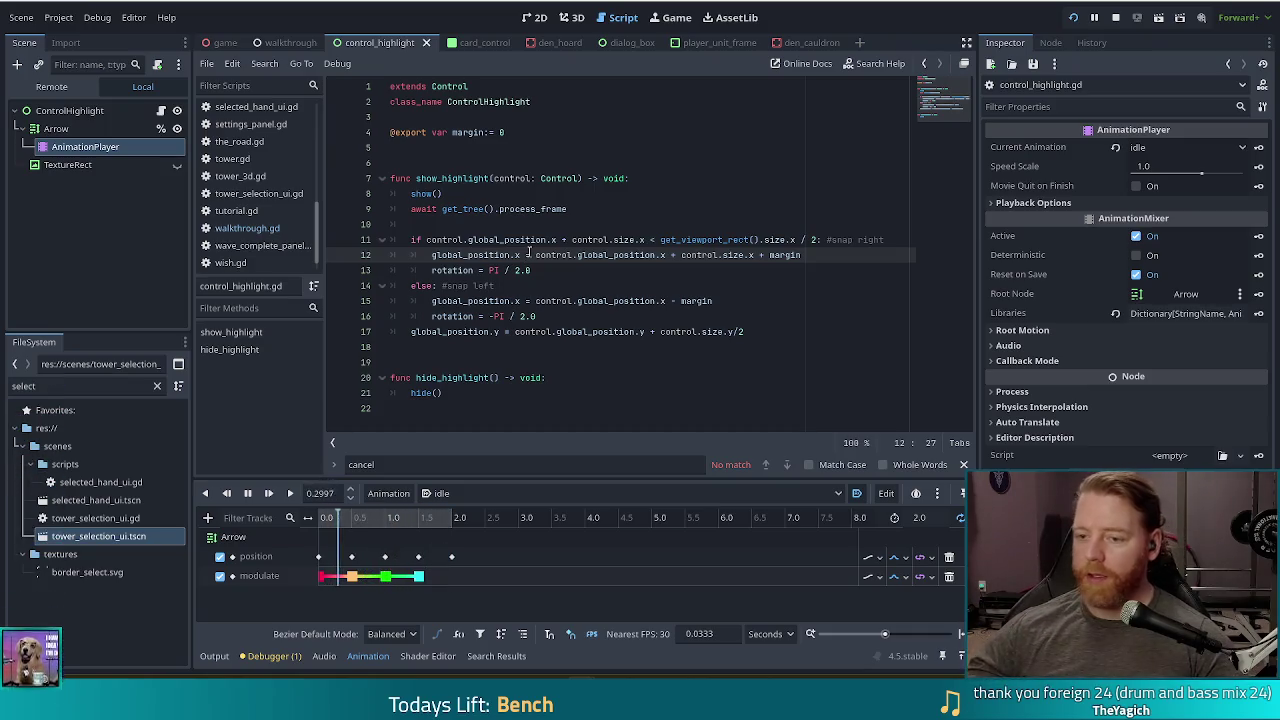
left_click(545, 270)
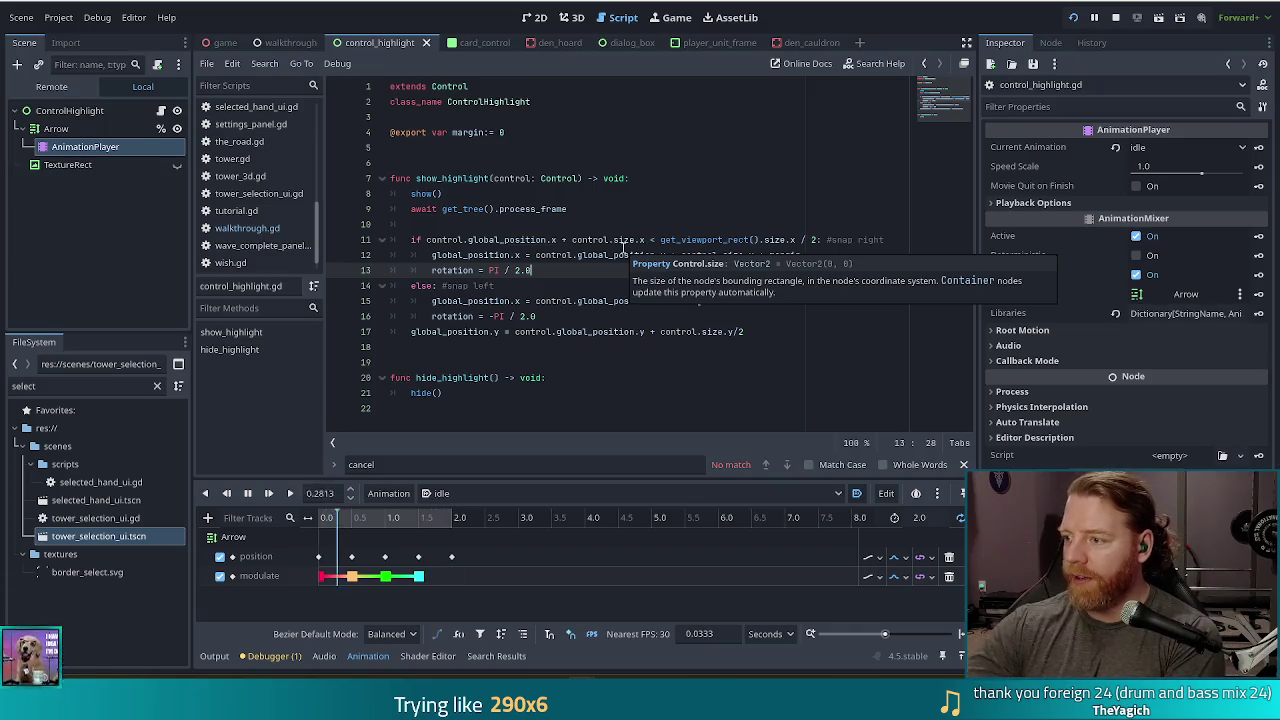
left_click(1117, 18)
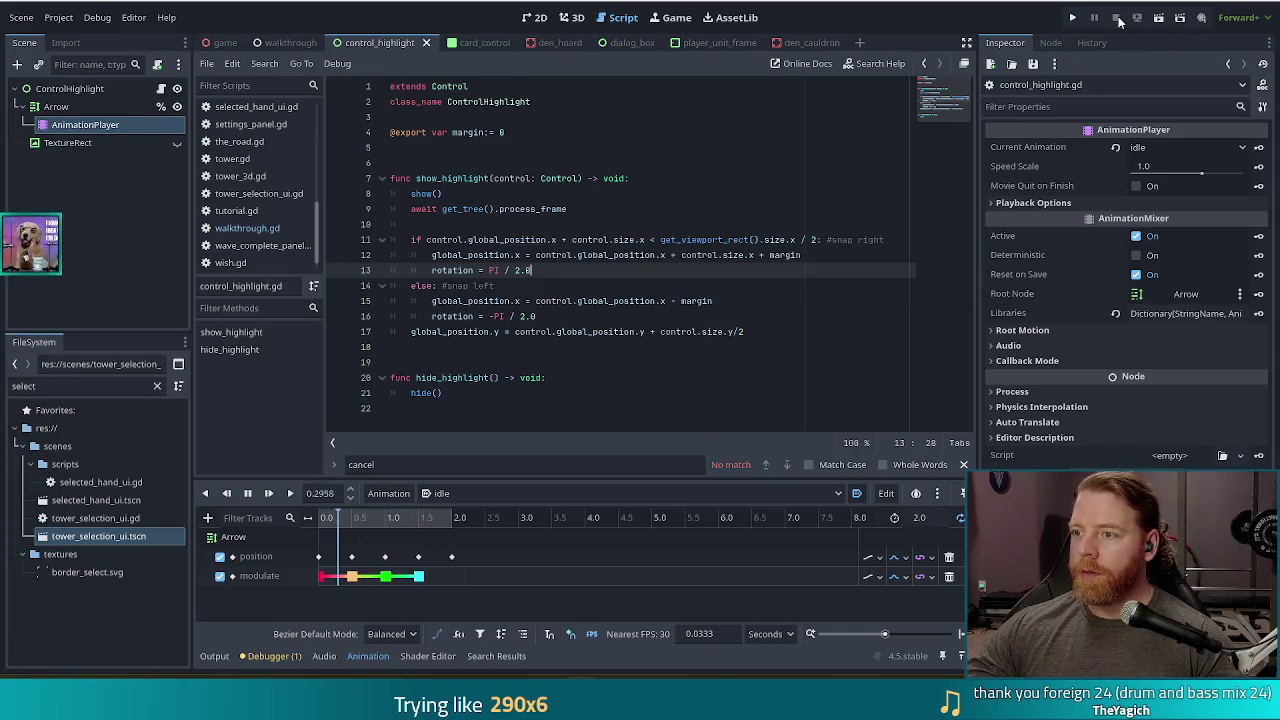
- Stop the idle animation preview and examine the margin calculation on line 15
key("Down")
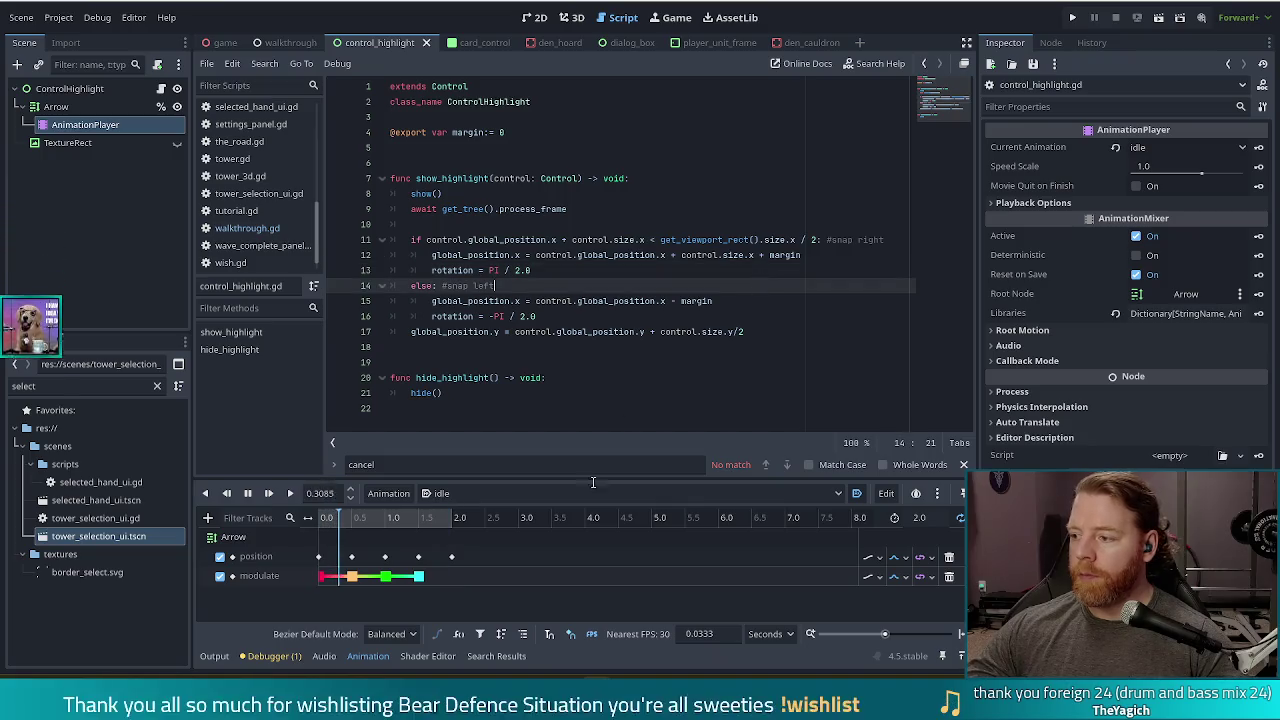
left_click(247, 493)
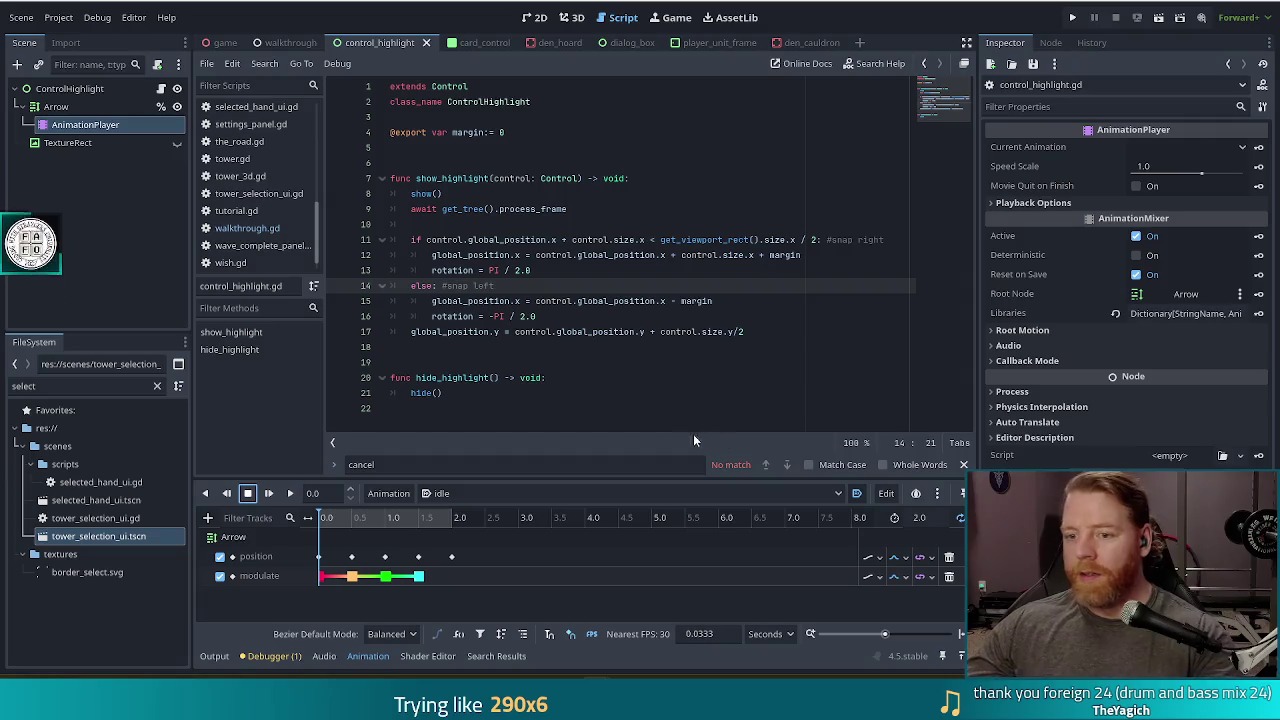
left_click(586, 347)
left_click(686, 302)
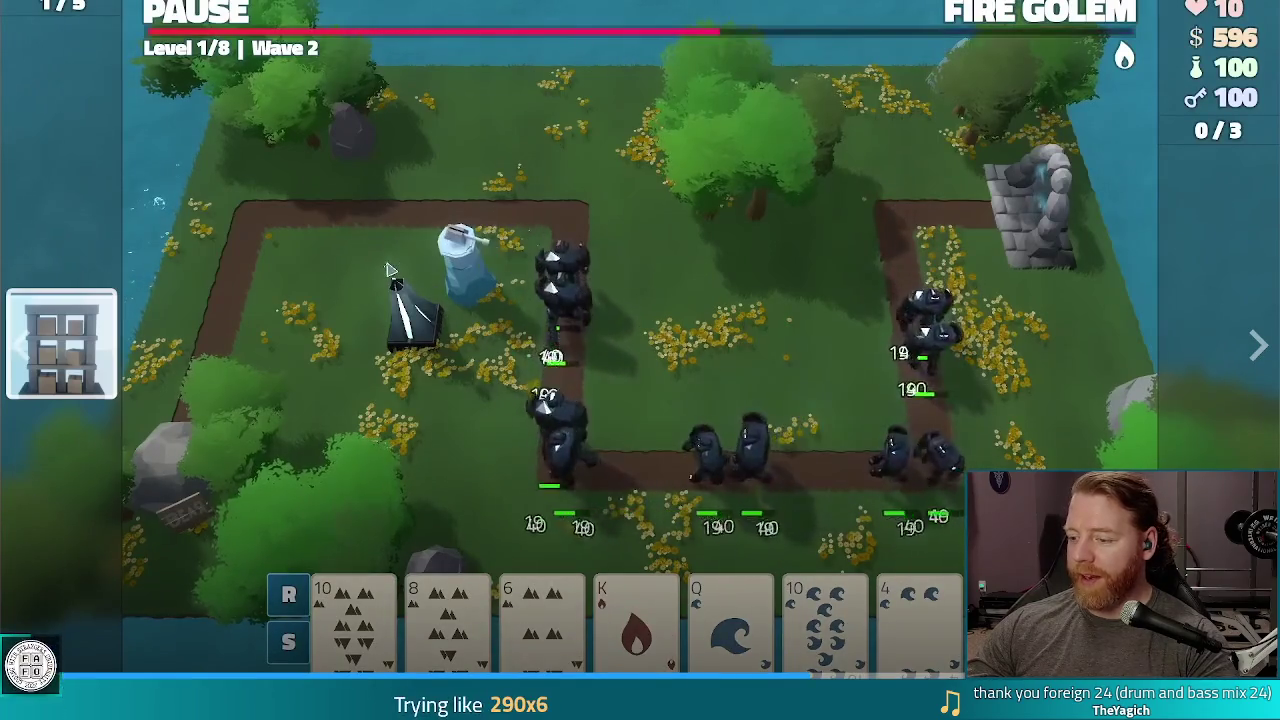
- Exit the fullscreen trailer and close the browser to get back to the Godot editor
key("Escape")
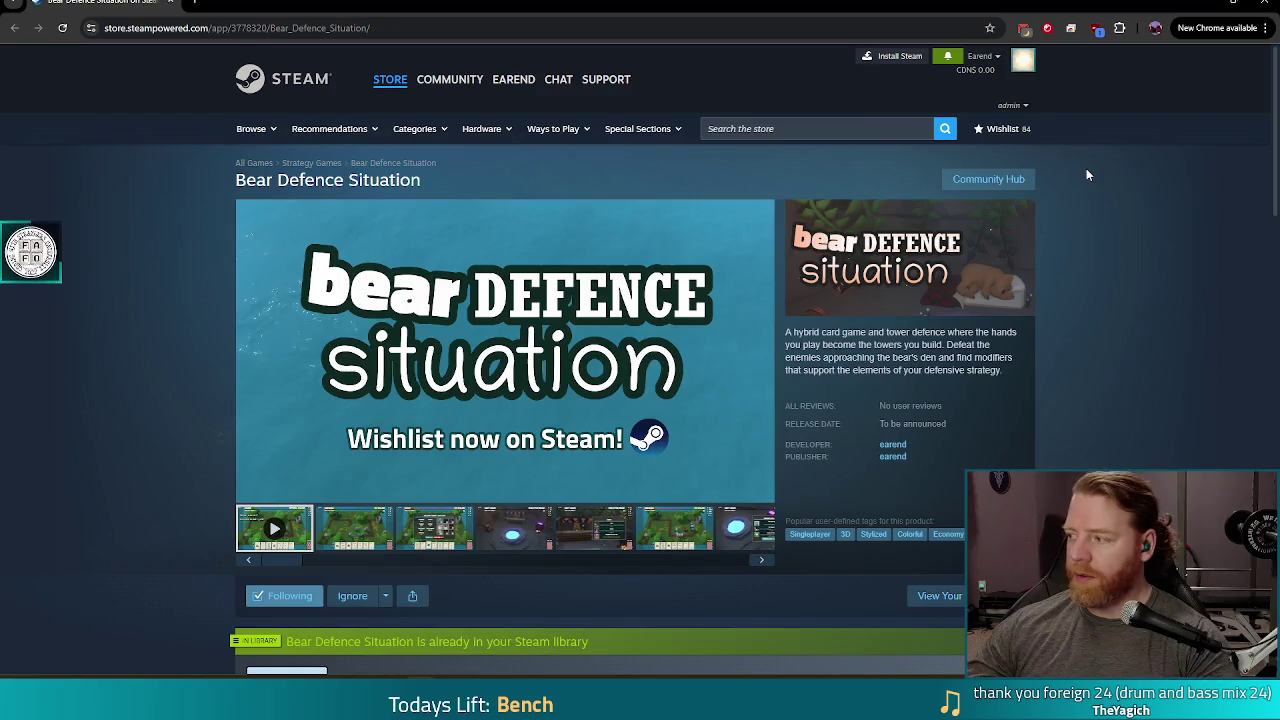
left_click(1262, 5)
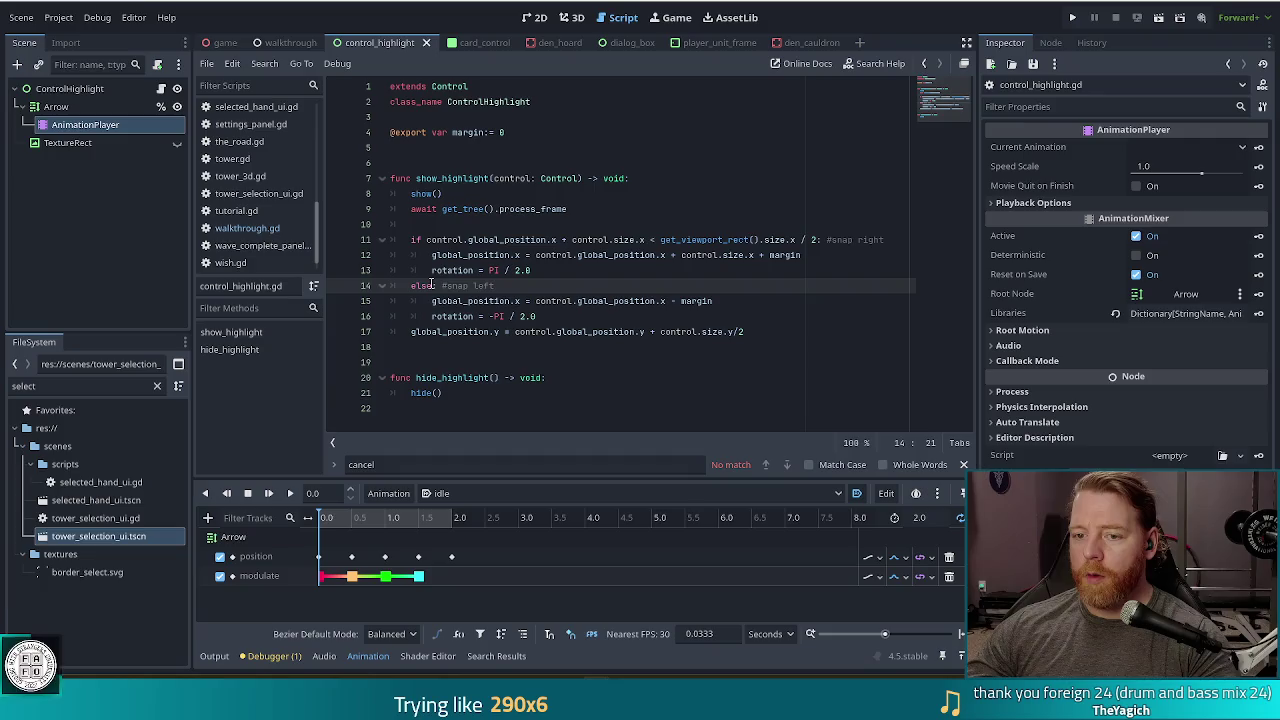
- Review the snap-left line in control_highlight.gd, then go to walkthrough.gd line 327's cancel-button highlight
left_click(614, 300)
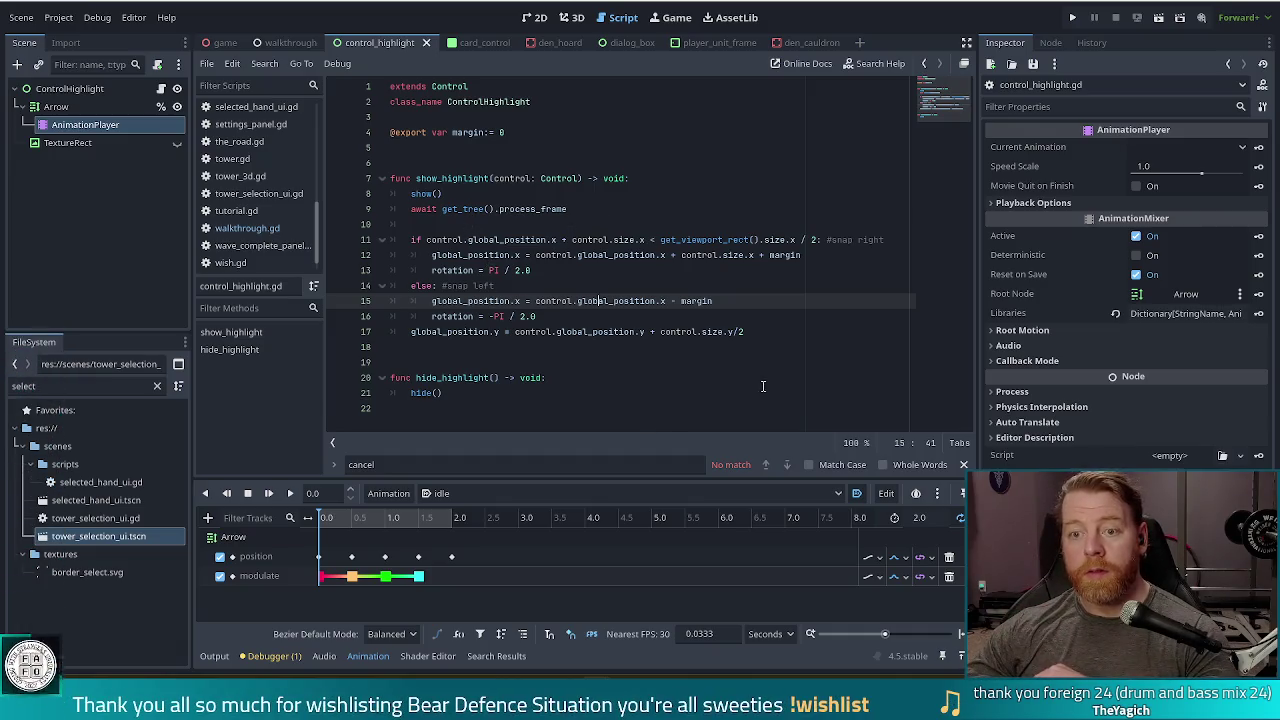
left_click(664, 285)
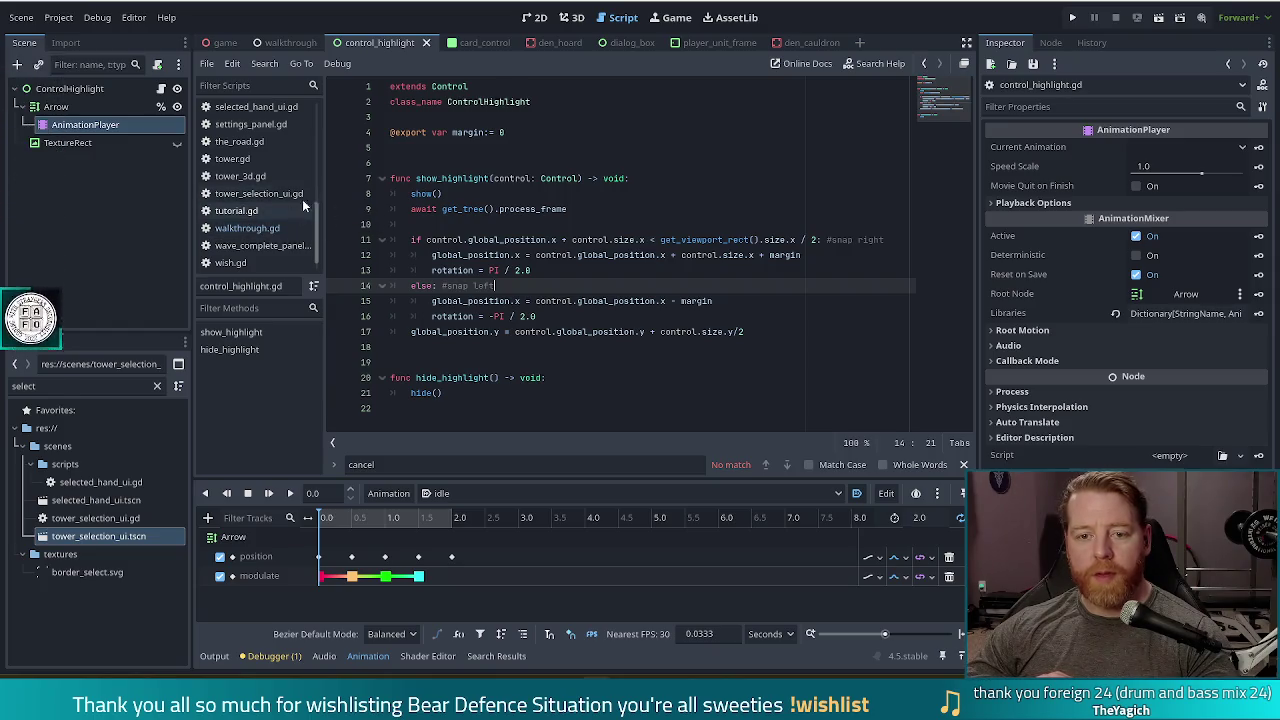
left_click(257, 228)
left_click(541, 270)
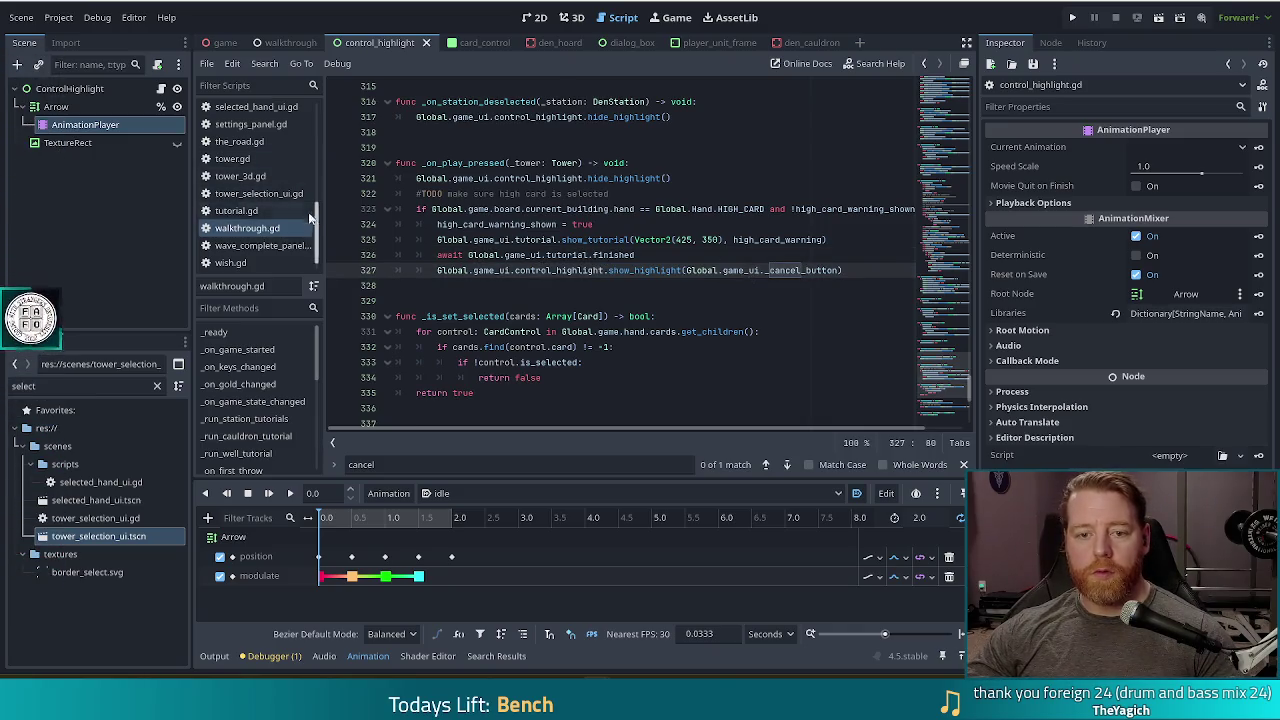
- In game_ui.gd, declare 'signal cancel_pressed' below the menu_closed signal
scroll(300, 190, "up", 5)
scroll(292, 176, "up", 1)
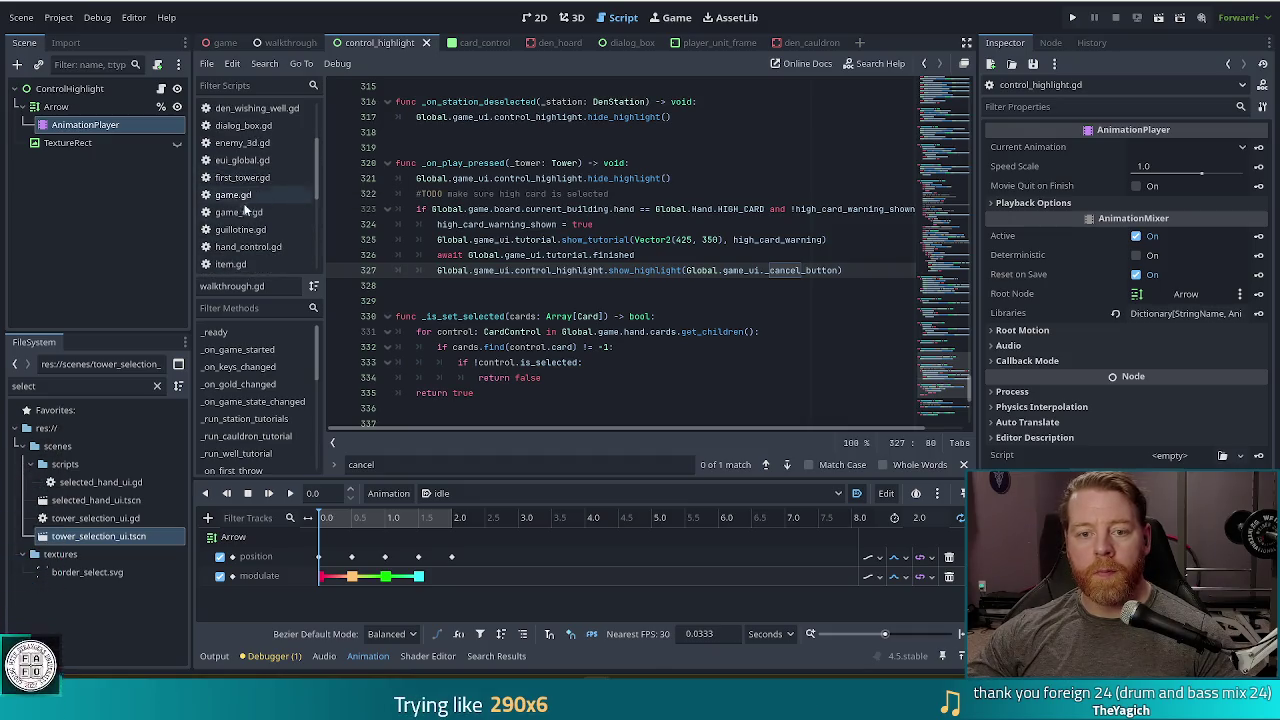
left_click(245, 212)
scroll(640, 300, "down", 7)
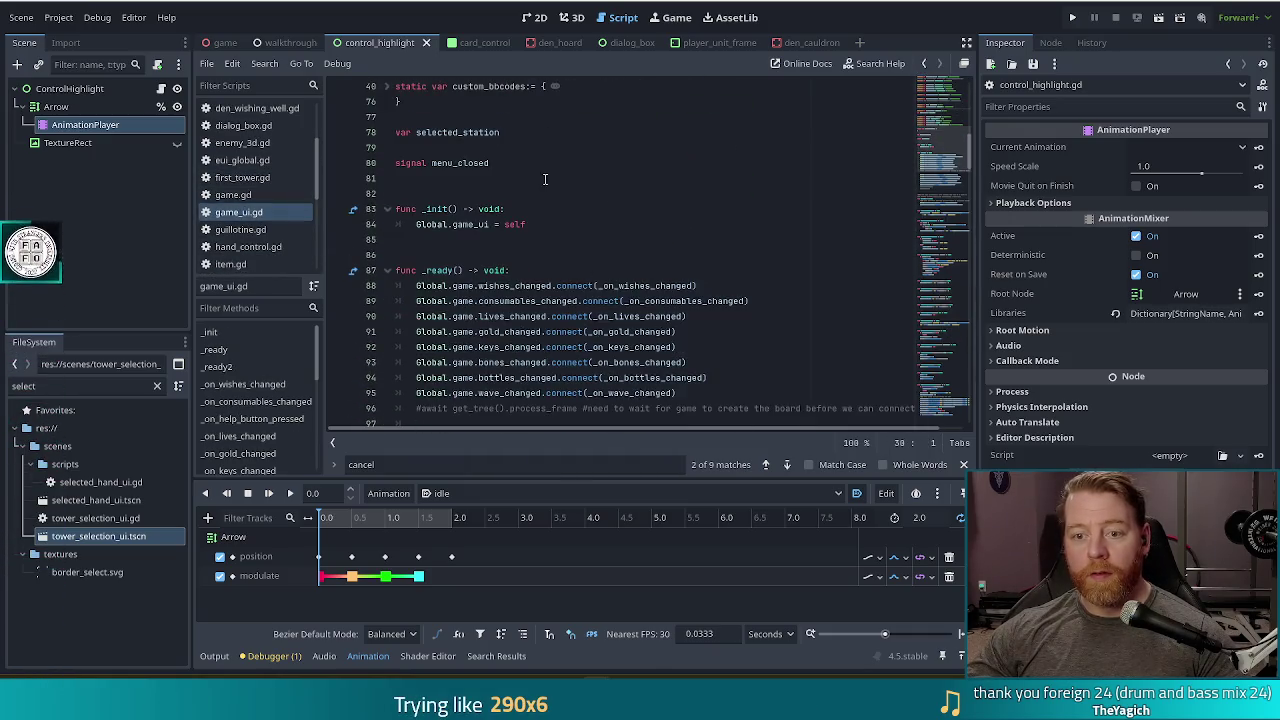
left_click(541, 162)
key("Return")
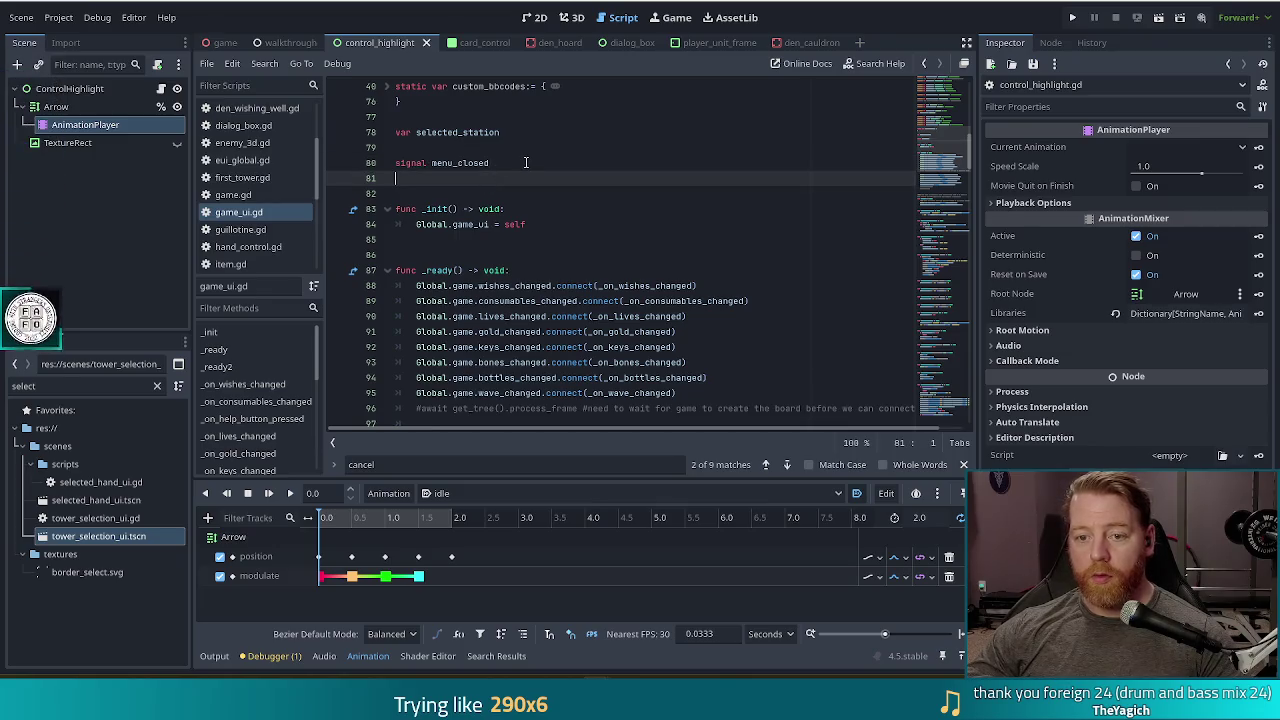
type("signal ca")
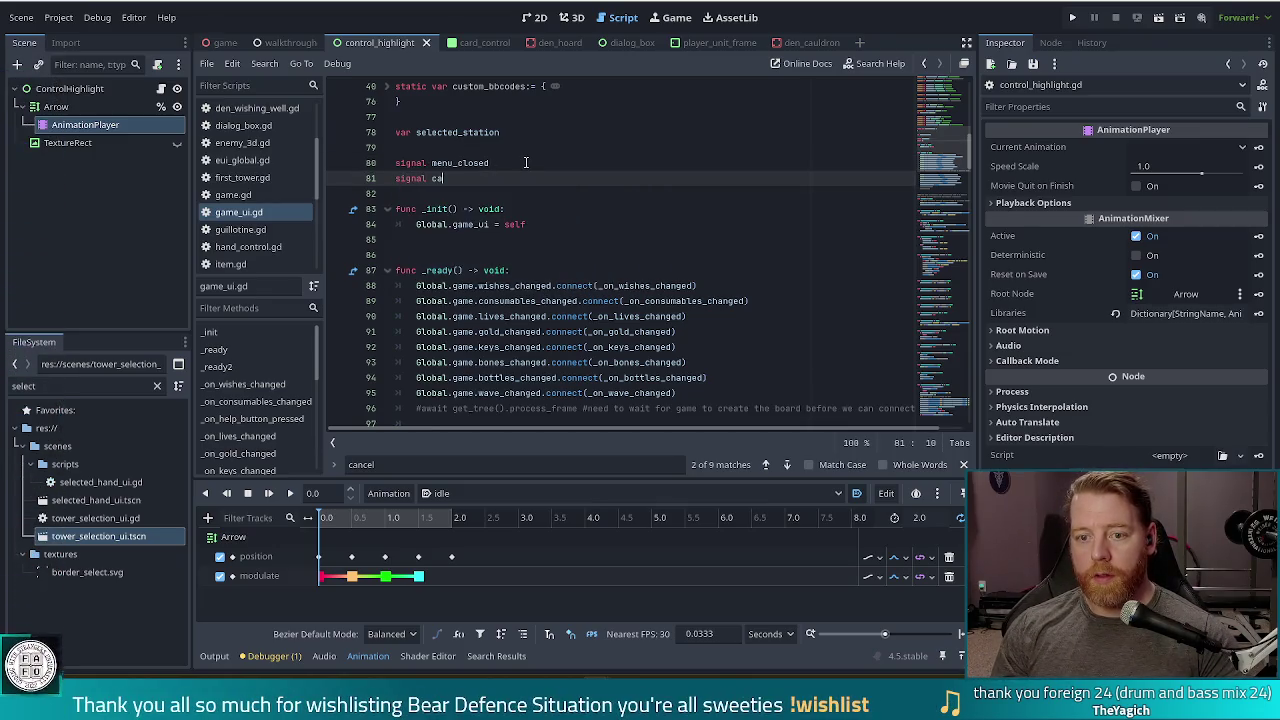
type("ncel_pressed")
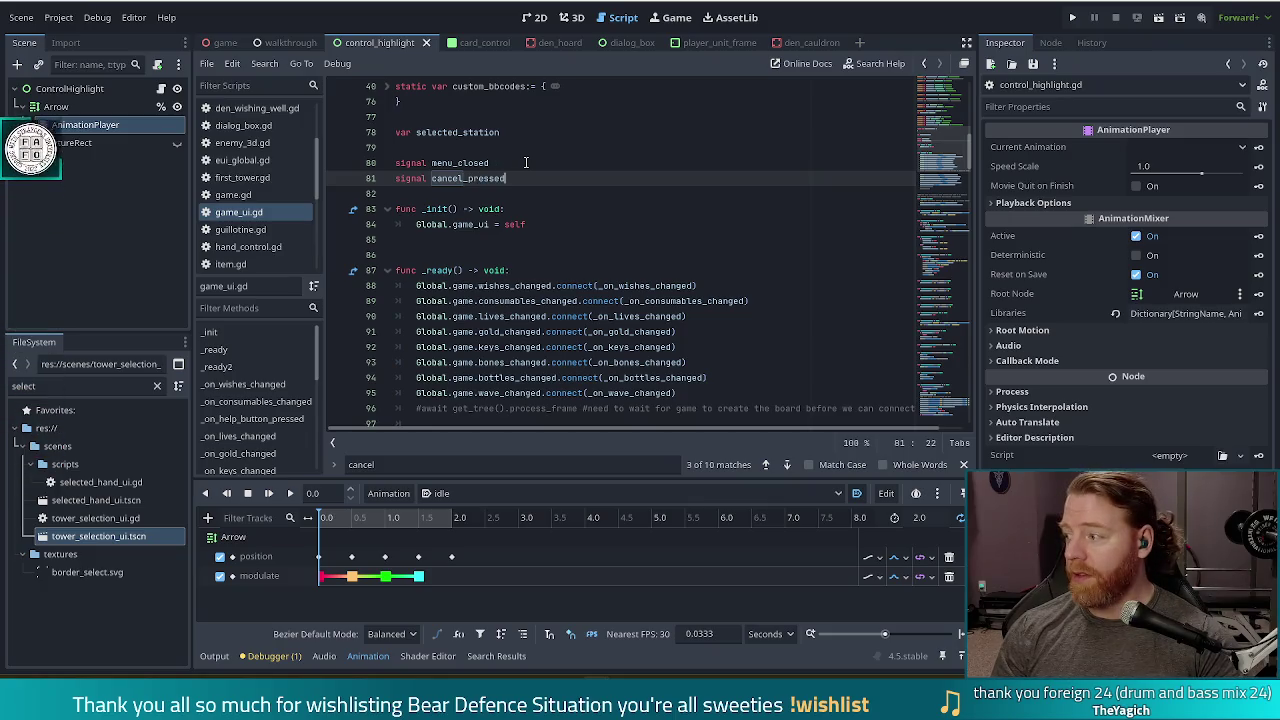
key("Return")
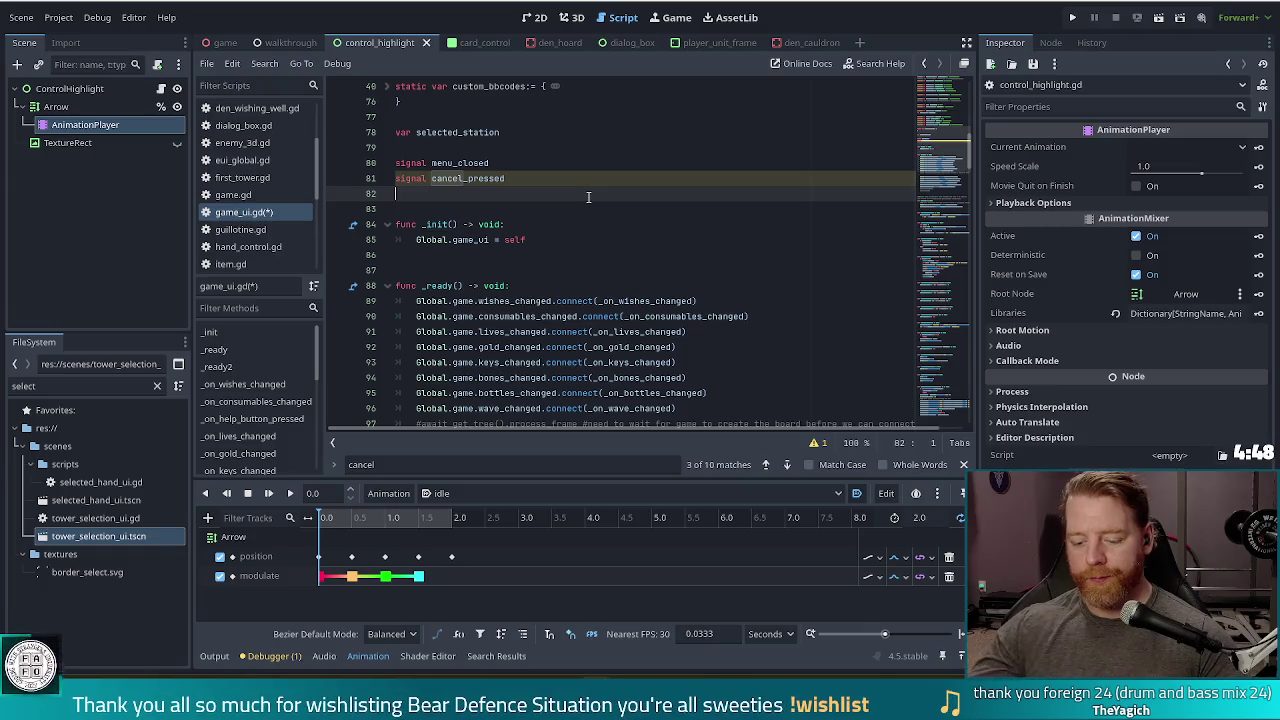
- Find the '_cancel' connect on line 114 and jump to cancel_placing's definition in board.gd
key("ctrl+f")
type("_cancel")
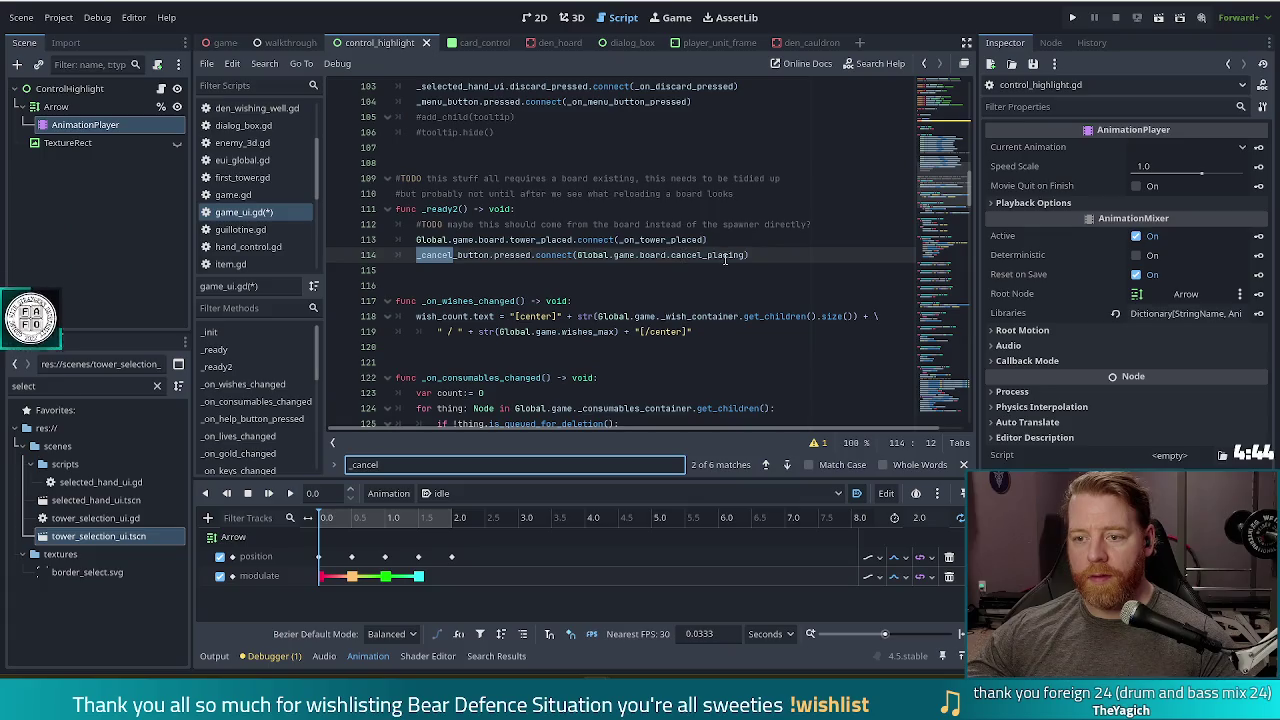
left_click(484, 254)
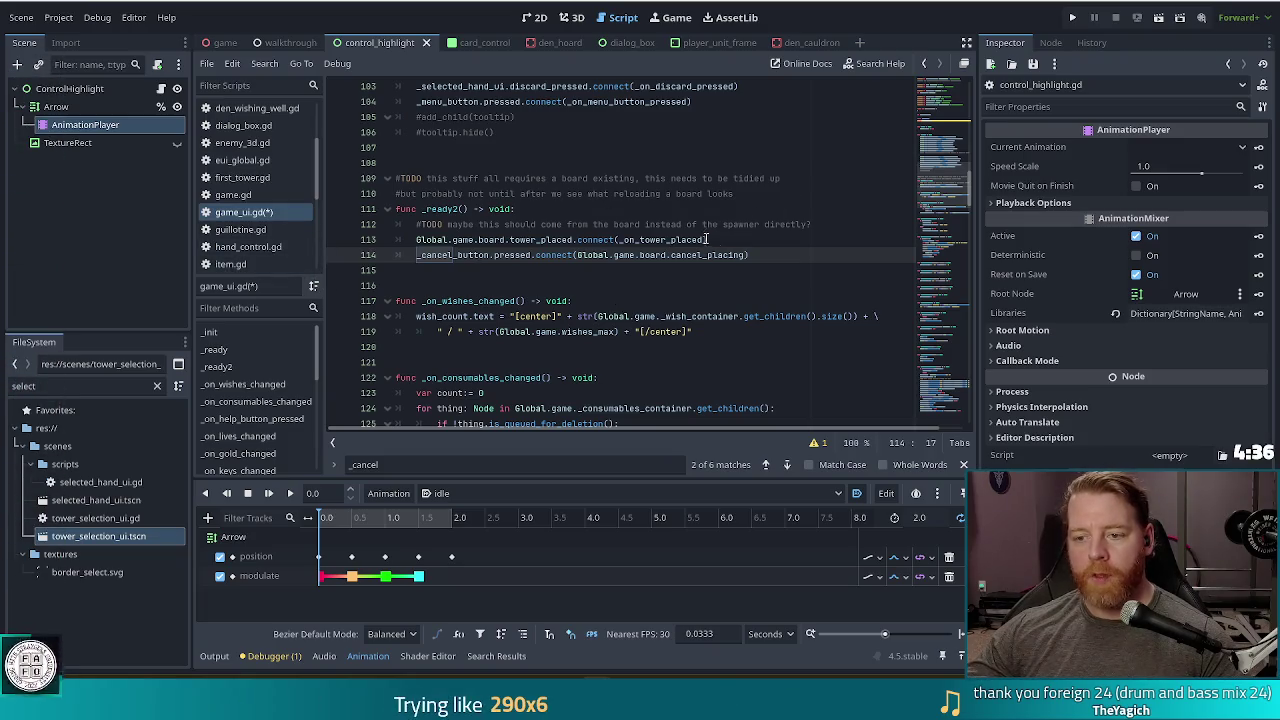
left_click(711, 255)
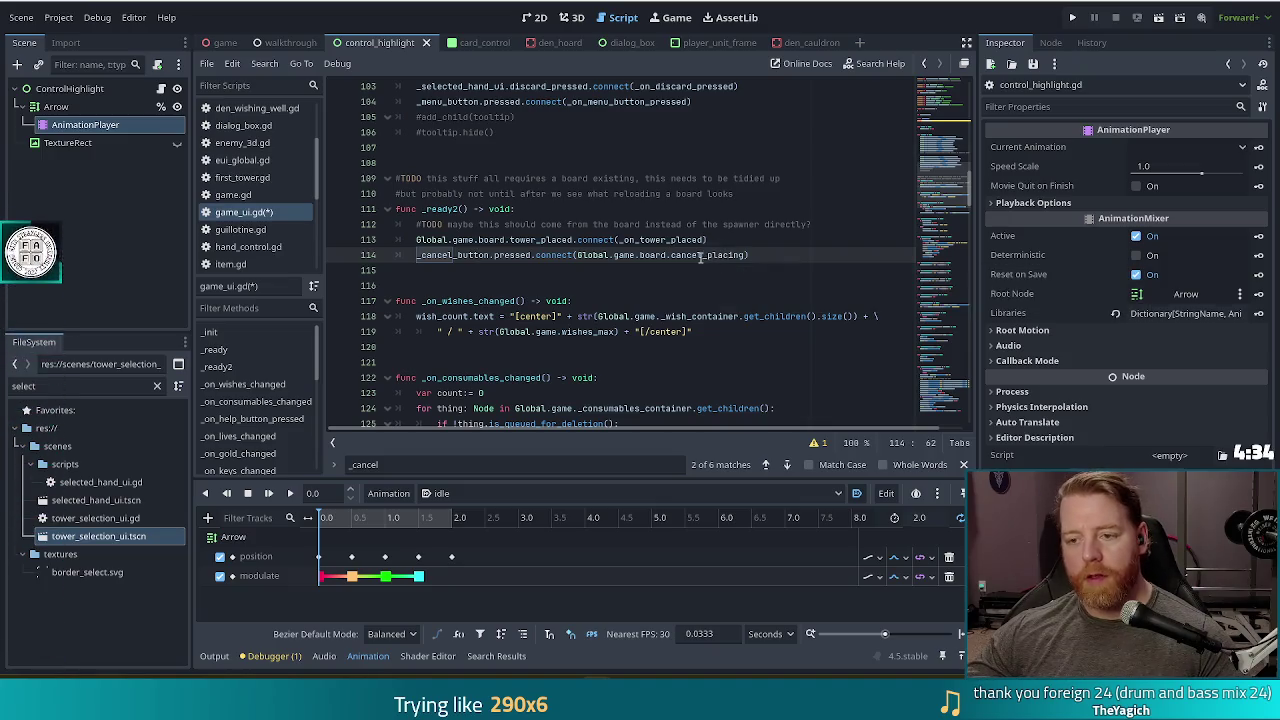
key("Right")
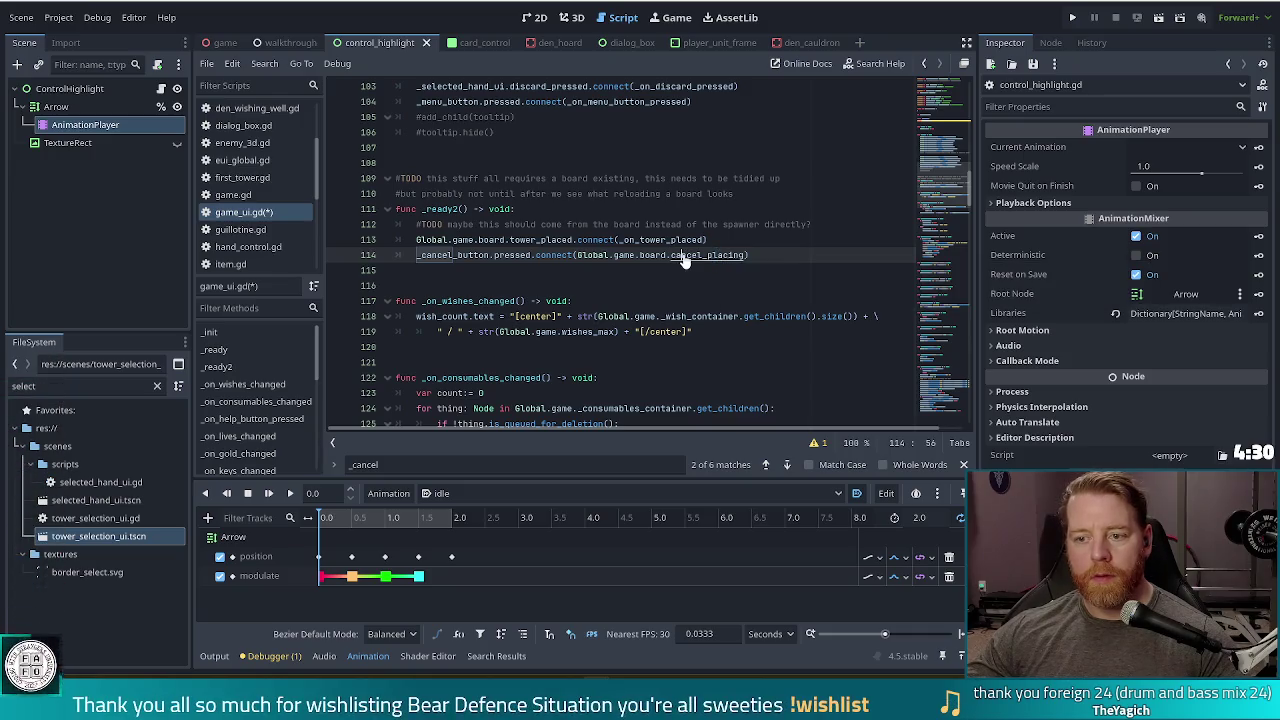
left_click(697, 255, "ctrl")
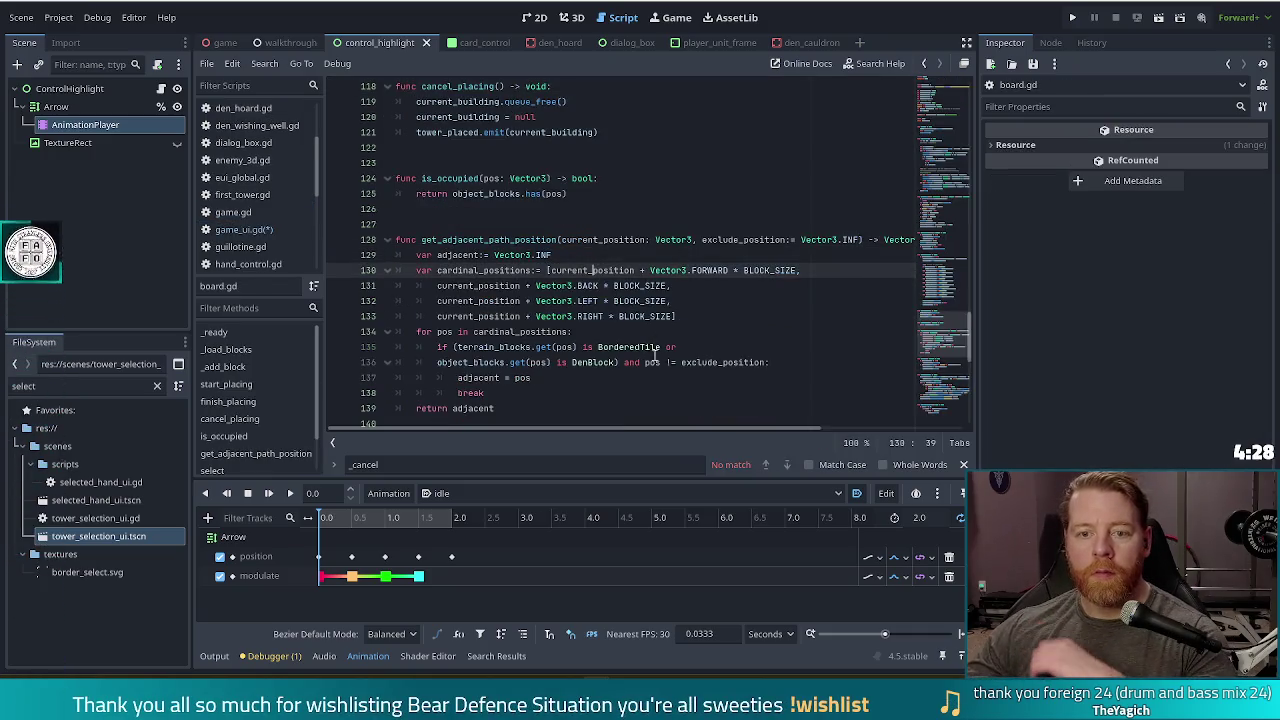
- Review cancel_placing's tower_placed emit and current_building reset in board.gd, then navigate back to game_ui.gd
left_click(577, 120)
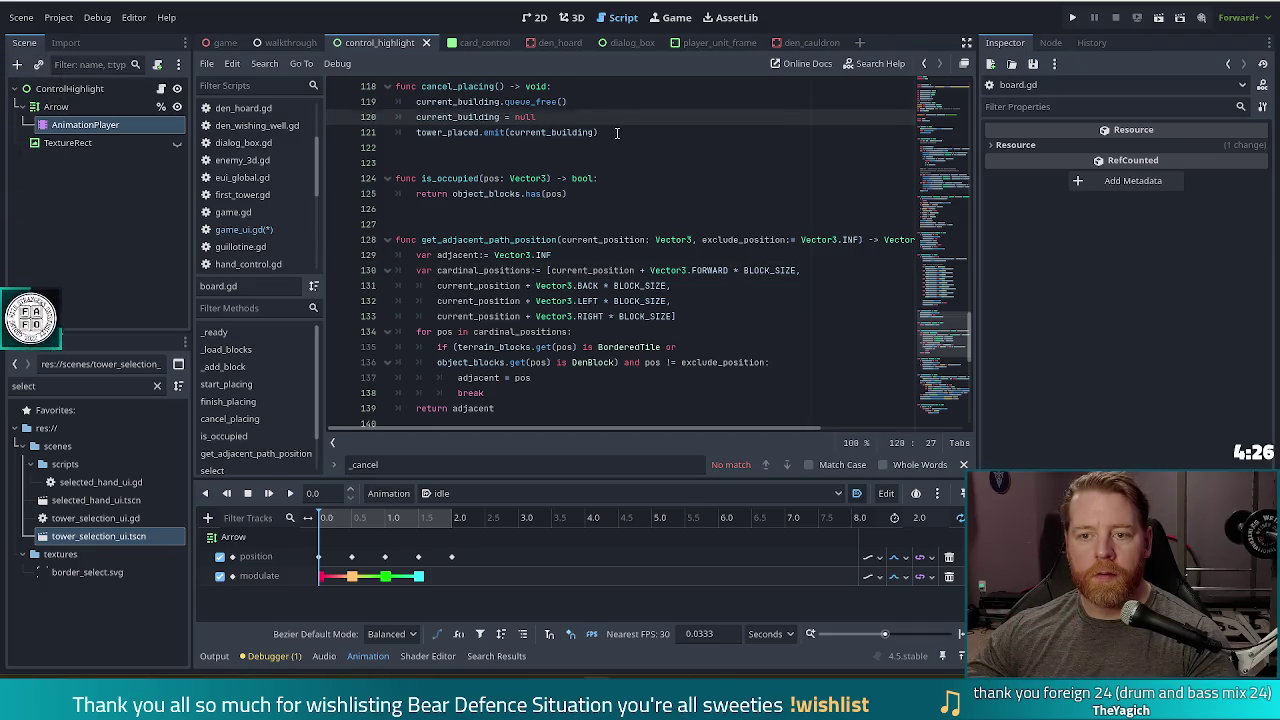
left_click(610, 134)
scroll(649, 167, "up", 1)
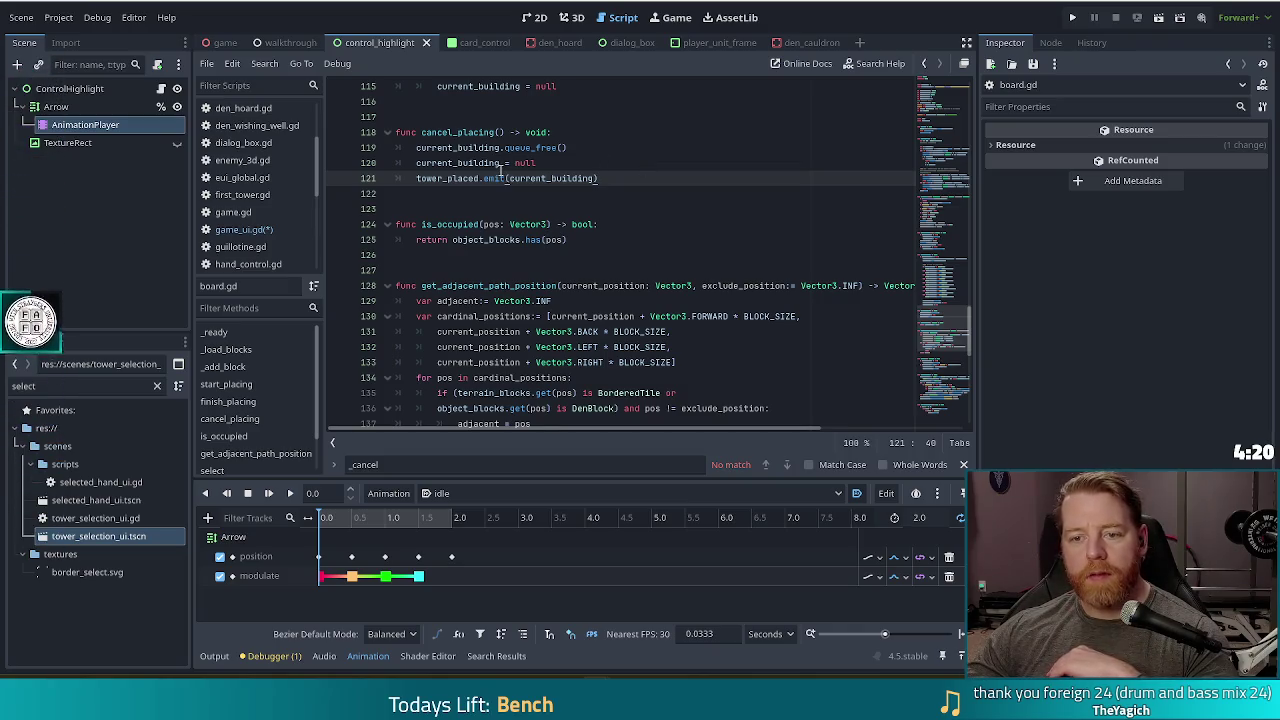
scroll(700, 330, "up", 3)
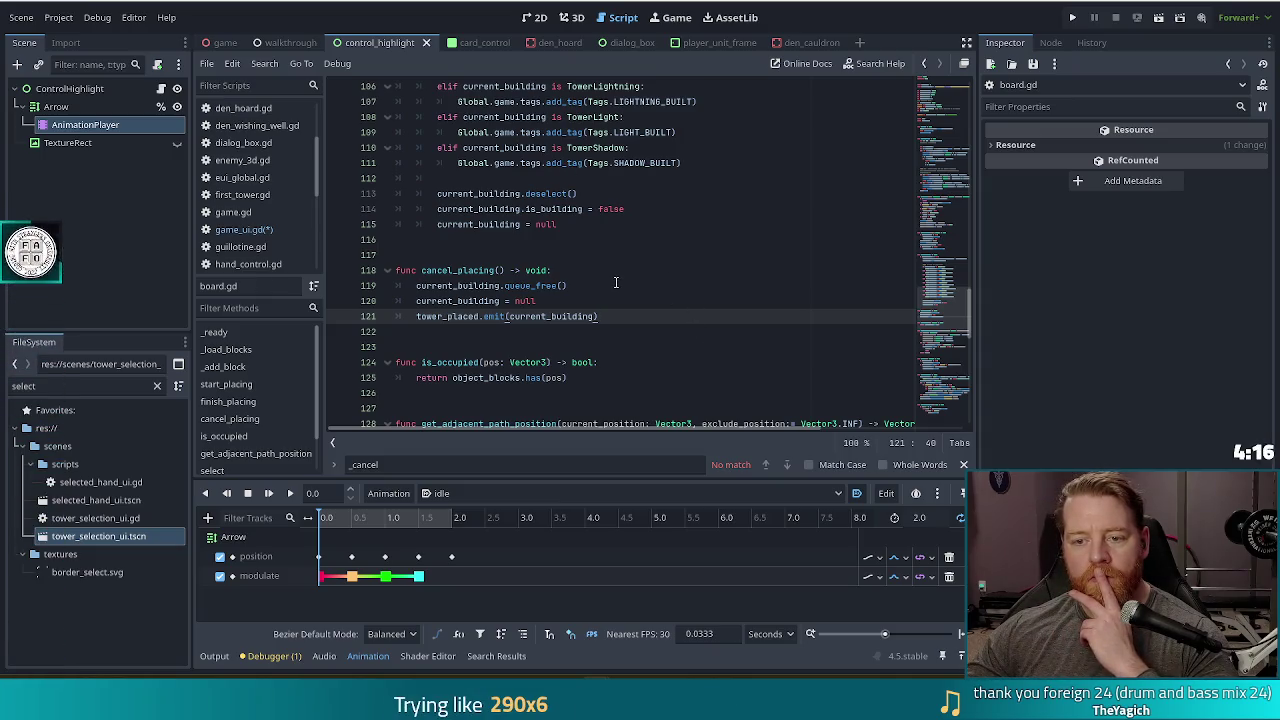
left_click(532, 300)
left_click(607, 316)
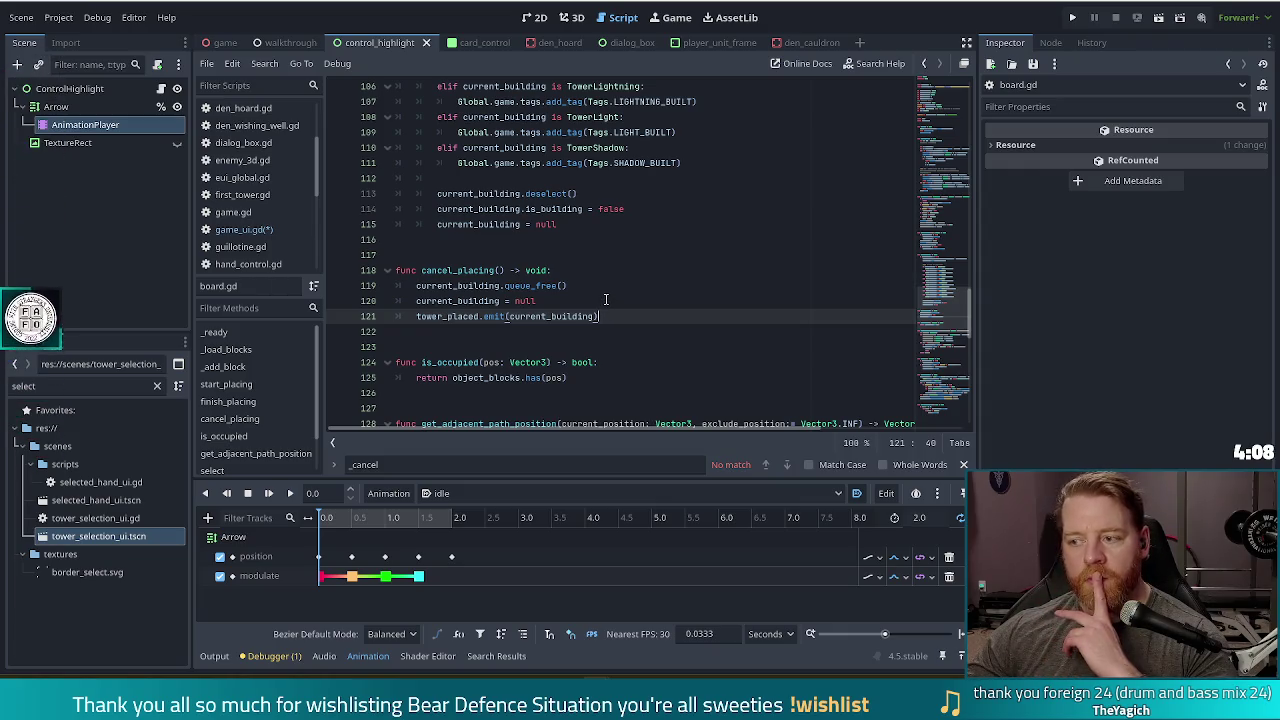
key("Down")
key("Down")
key("Down")
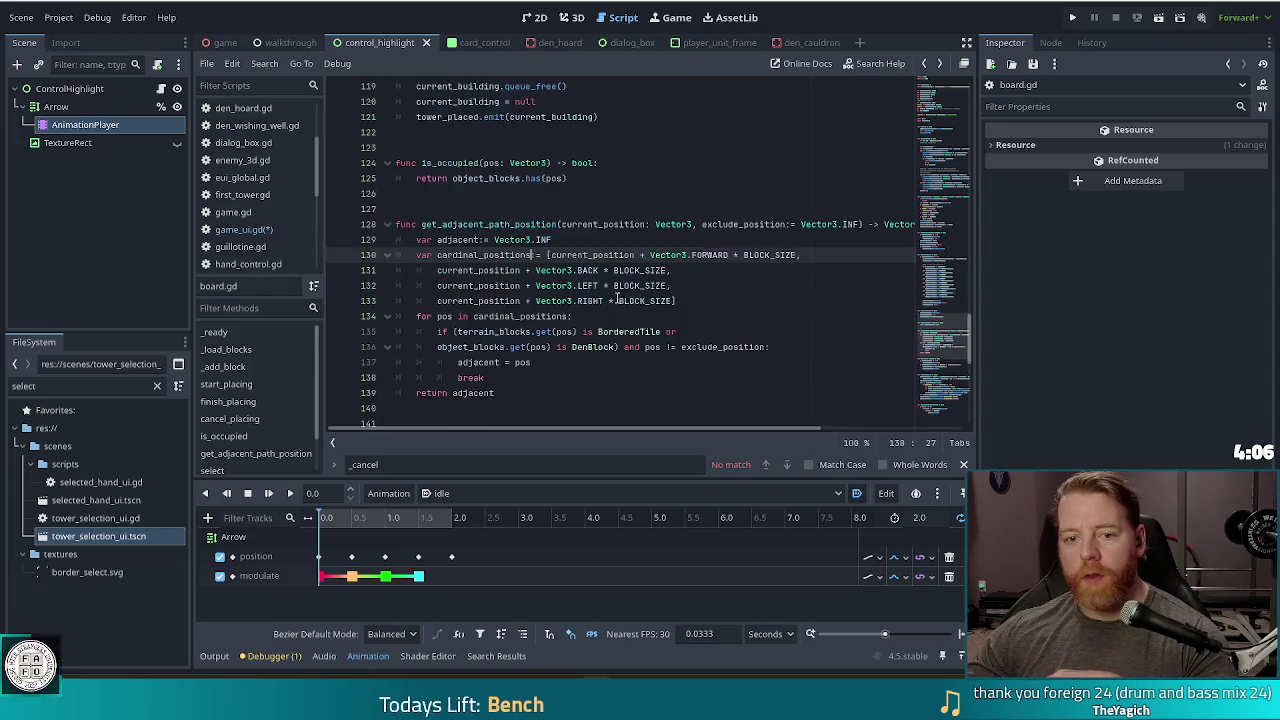
key("alt+Left")
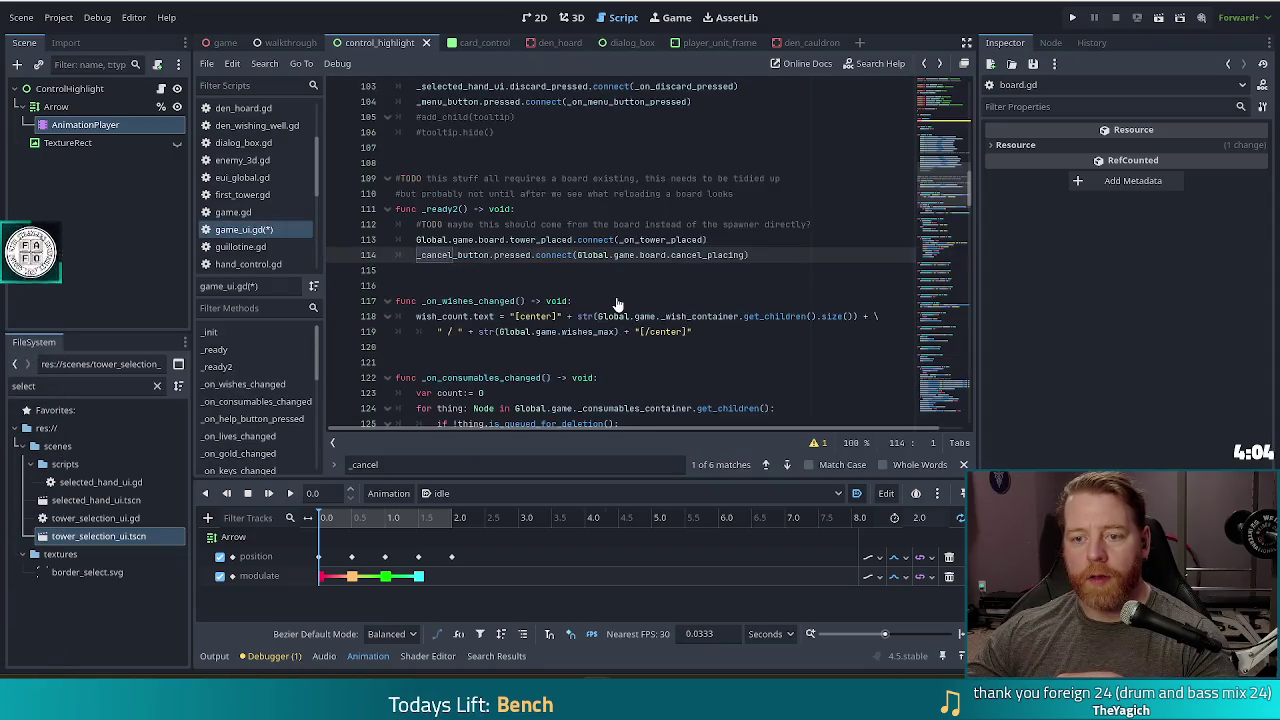
- Delete the unneeded cancel_pressed signal from game_ui.gd and save it
key("alt+Left")
left_click_drag(520, 133, 531, 116)
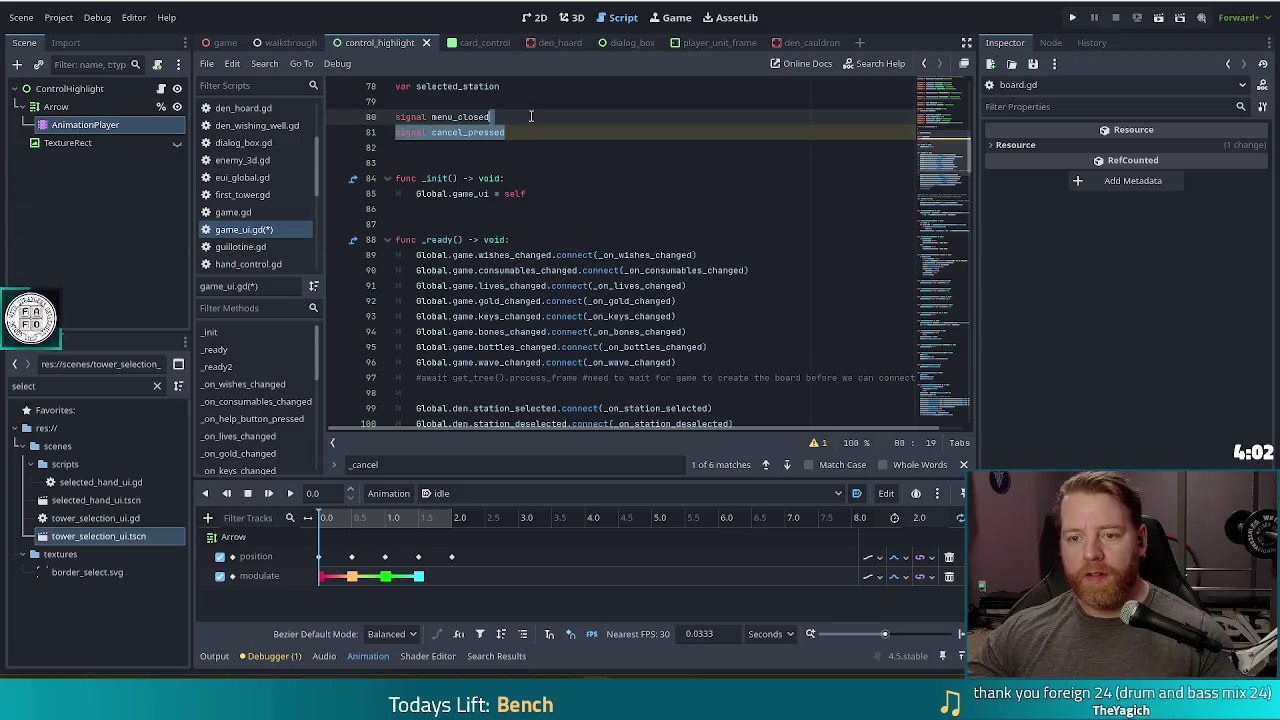
key("BackSpace")
key("ctrl+s")
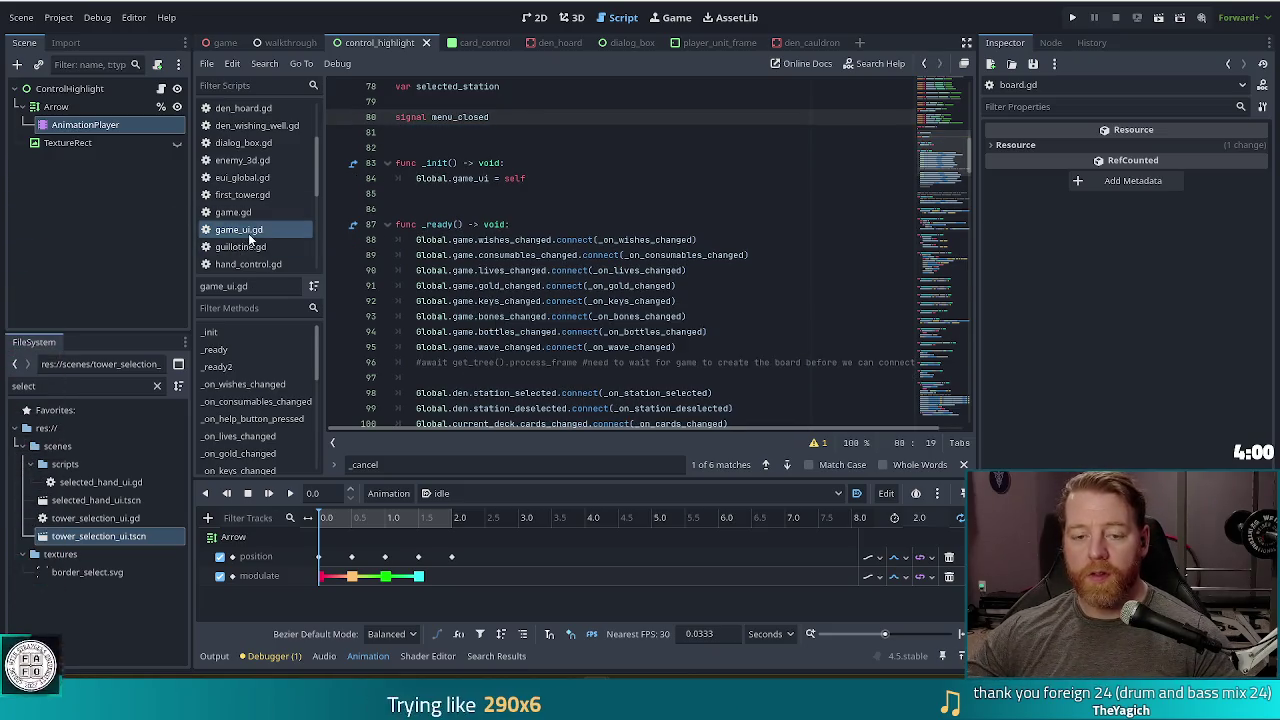
- In walkthrough.gd, add 'await Global.game.board.tower_placed' after the cancel-button highlight on line 327
scroll(248, 233, "down", 5)
scroll(248, 233, "down", 2)
left_click(245, 210)
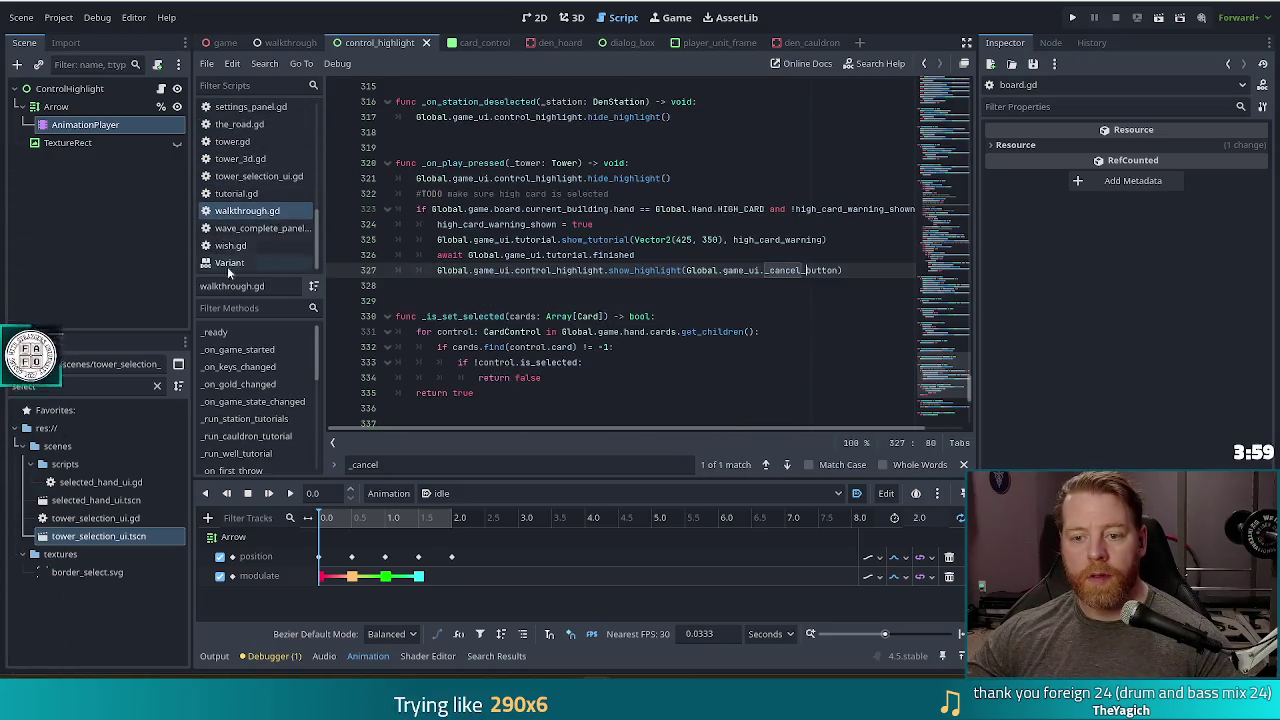
left_click(860, 270)
key("Return")
type("ait ")
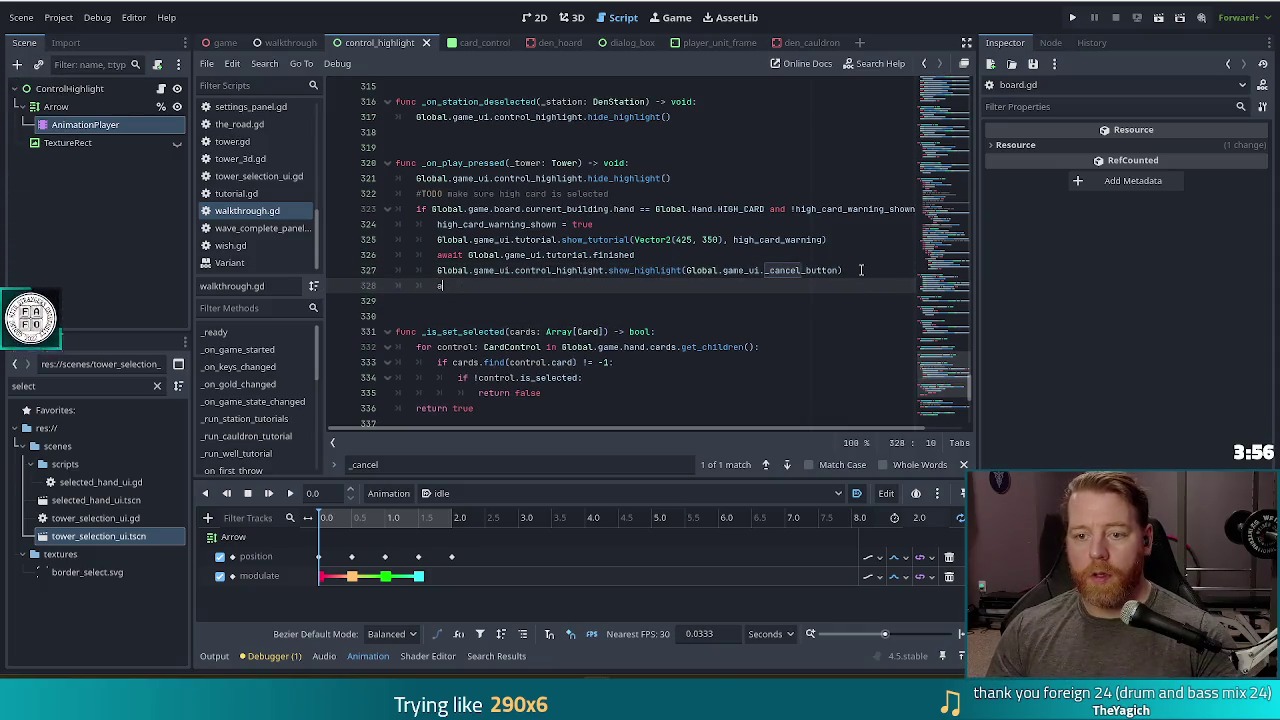
type("Gl")
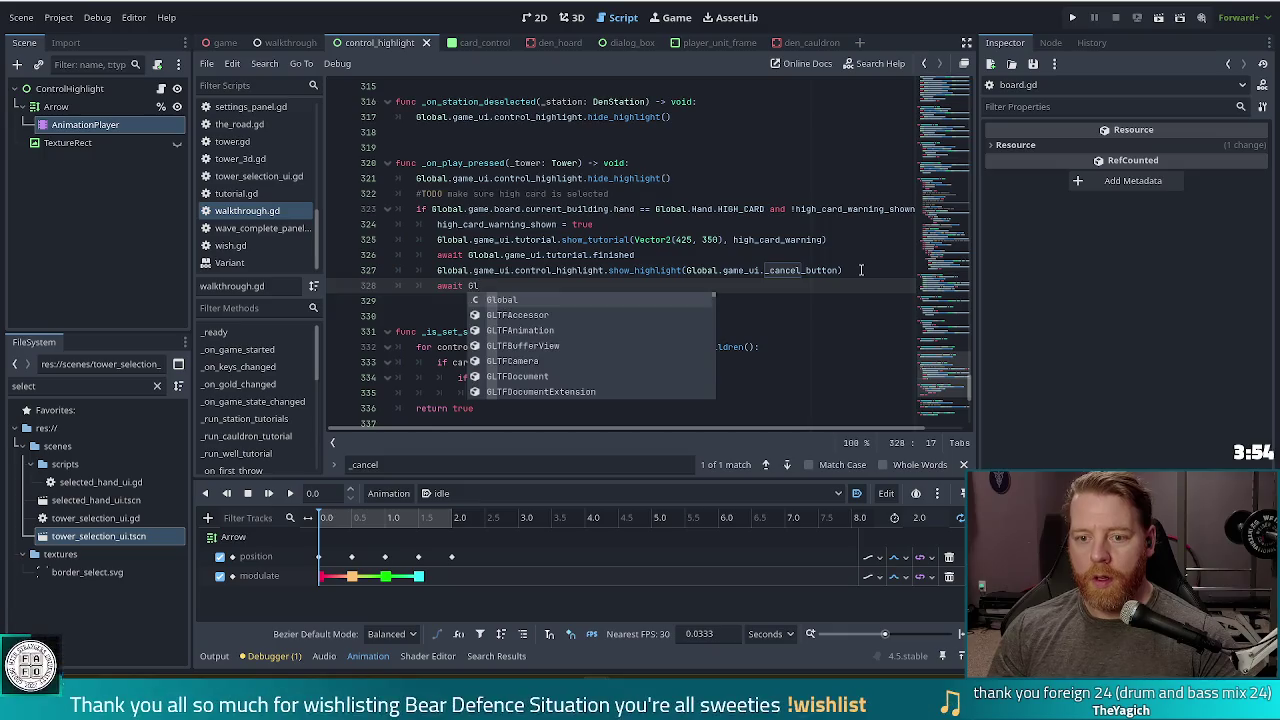
type("obal.game.boar")
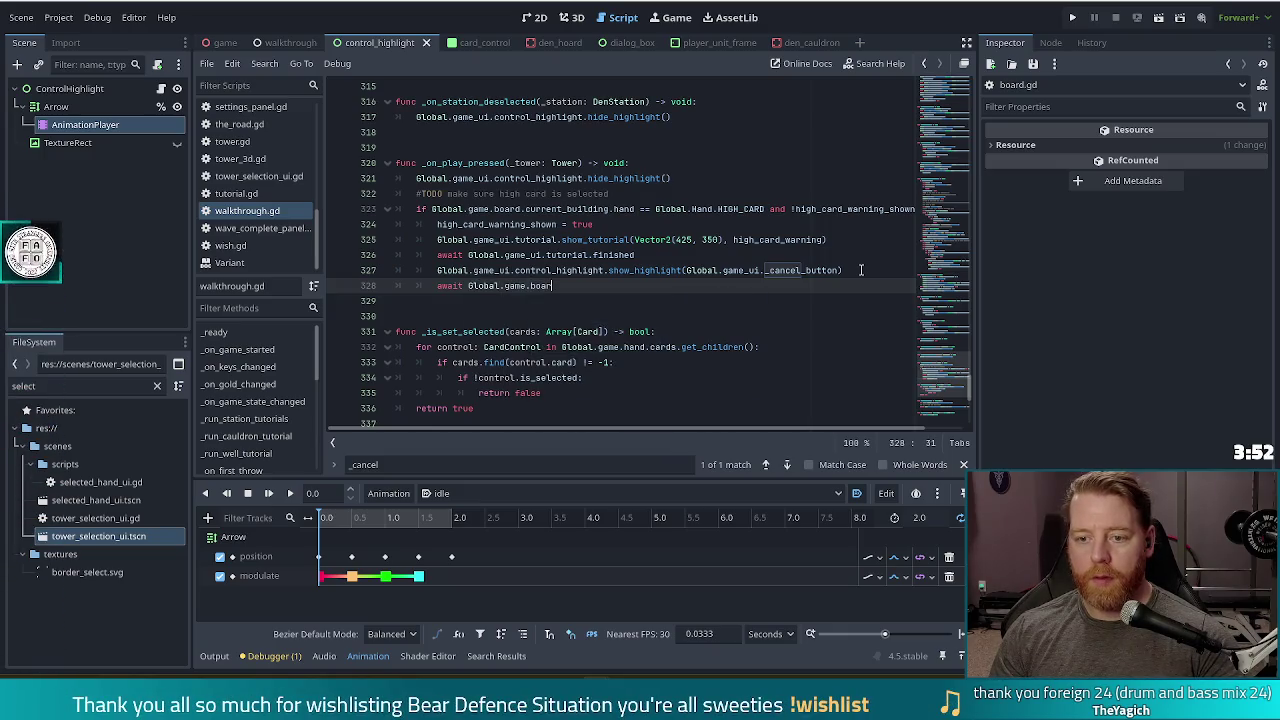
type("d.")
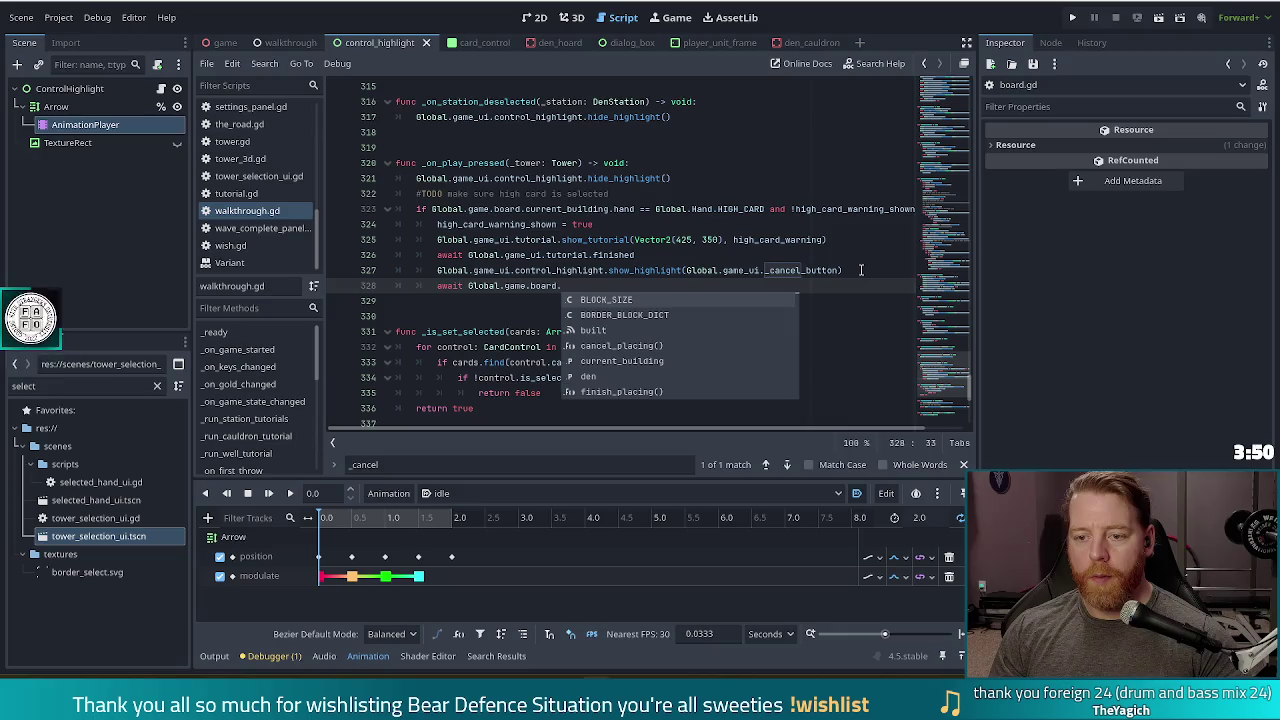
type("tower_placed")
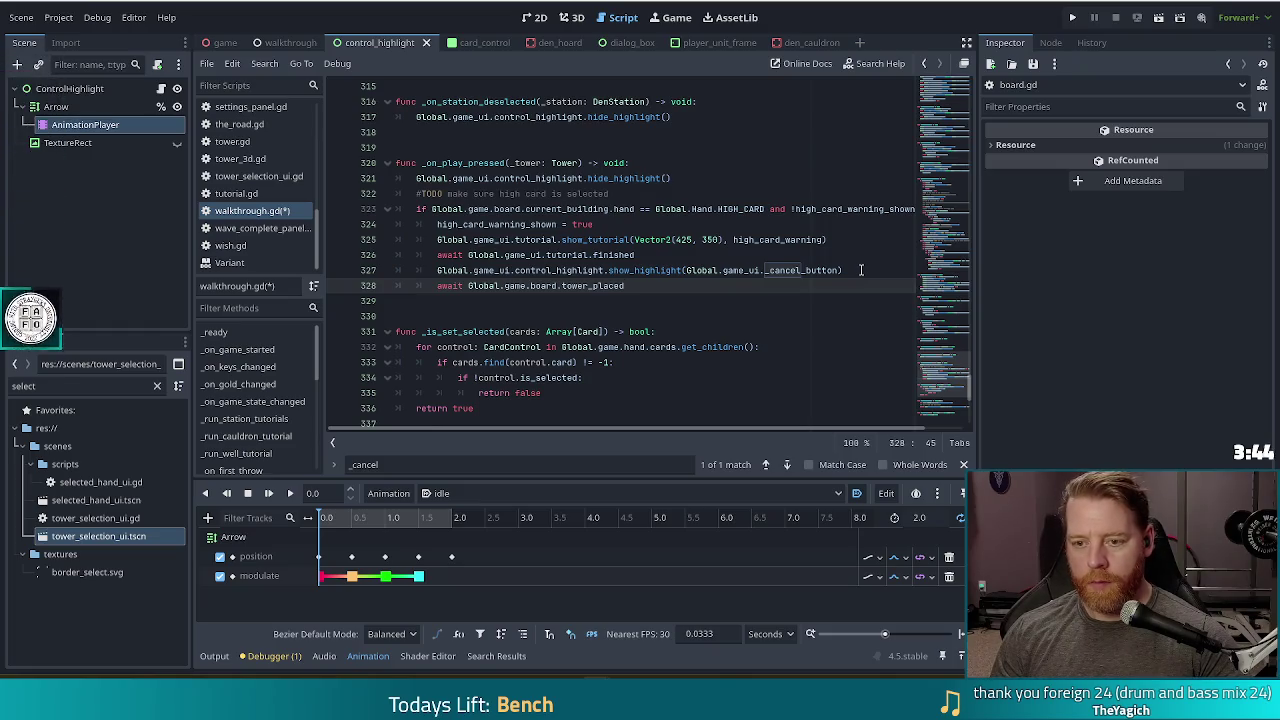
key("Return")
- Add hide_highlight() on line 329 after the tower_placed wait, save walkthrough.gd, and run the project
left_click(862, 270)
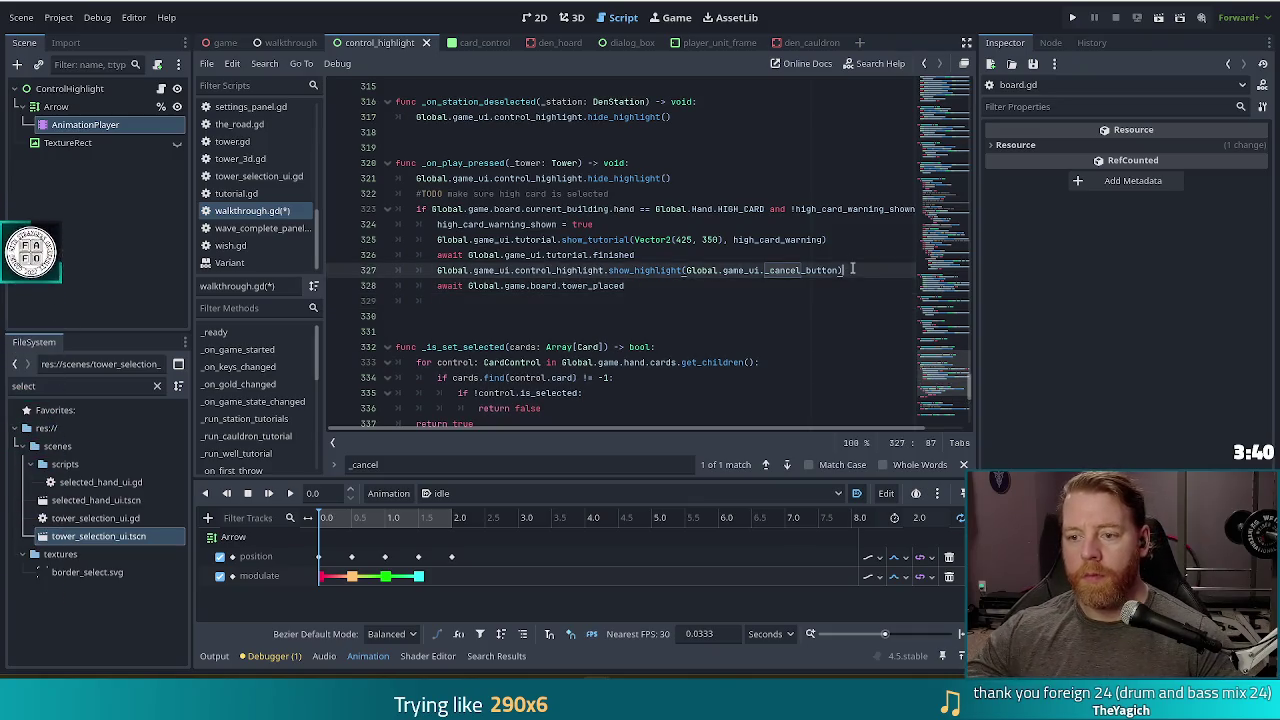
left_click(644, 316)
left_click(643, 300)
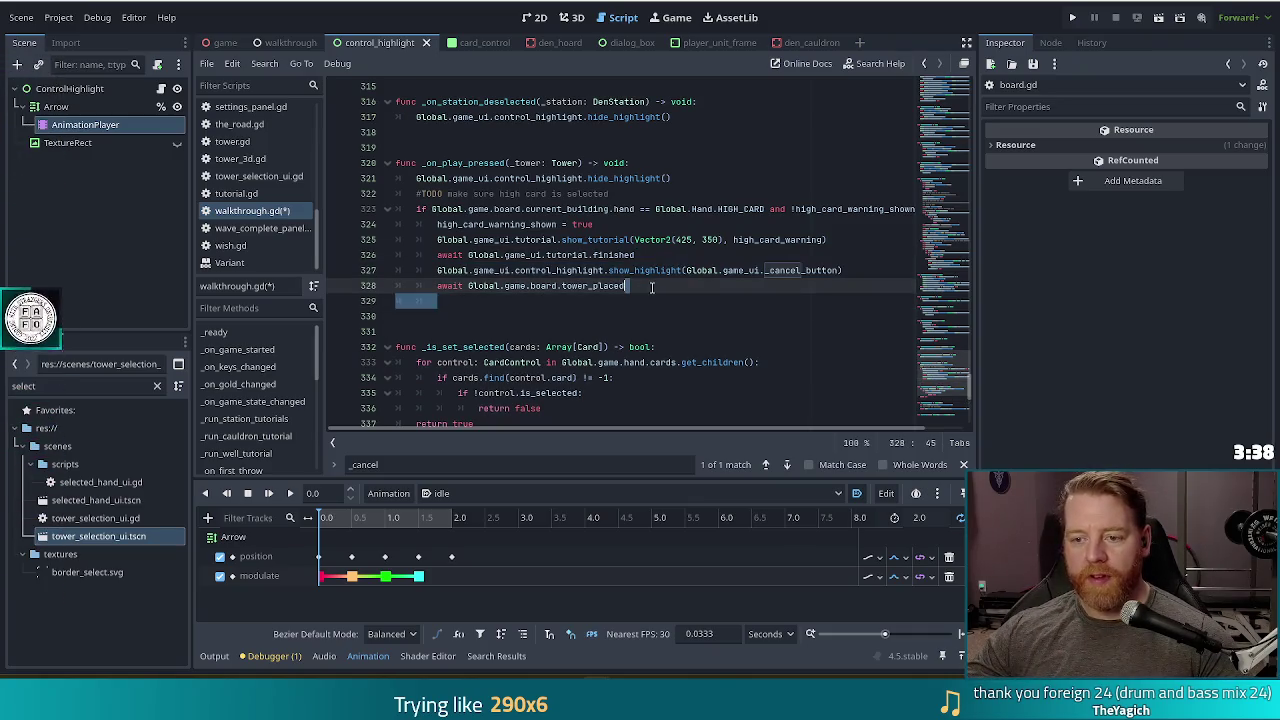
type("Global.game_ui.control_highlight.show_highlight(Global.game_ui._cancel_button)")
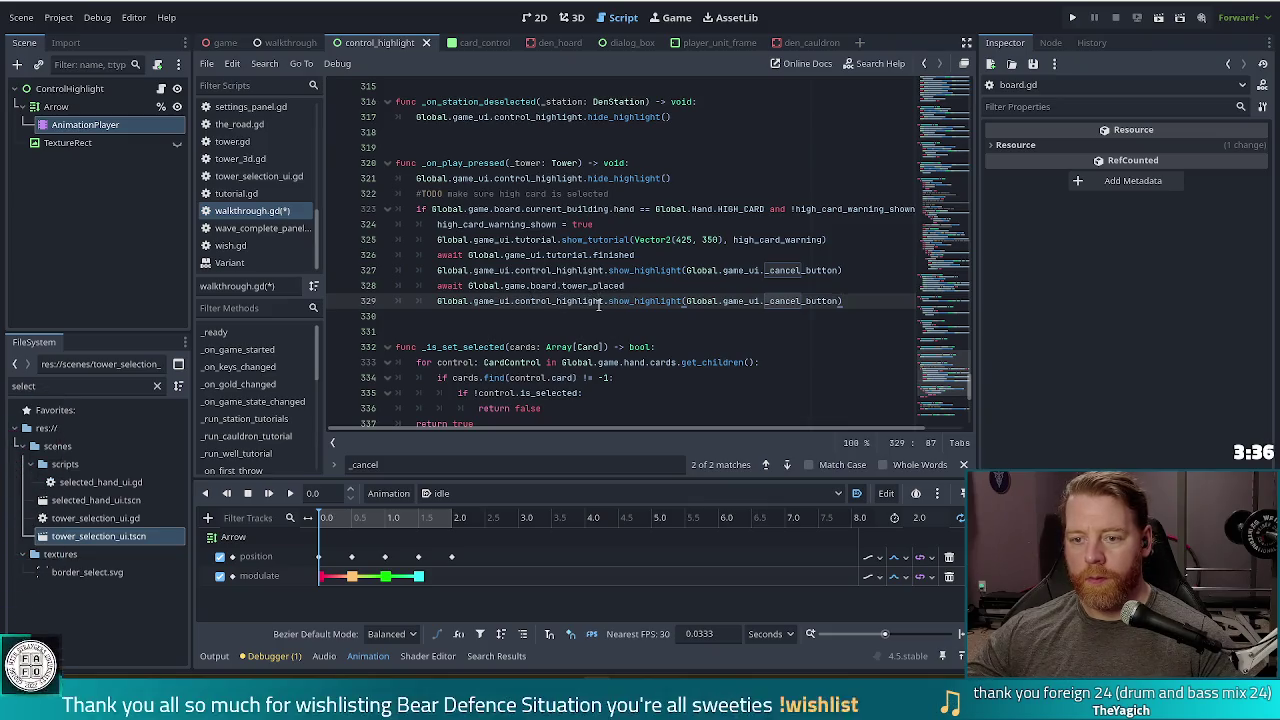
left_click_drag(609, 300, 887, 305)
key("BackSpace")
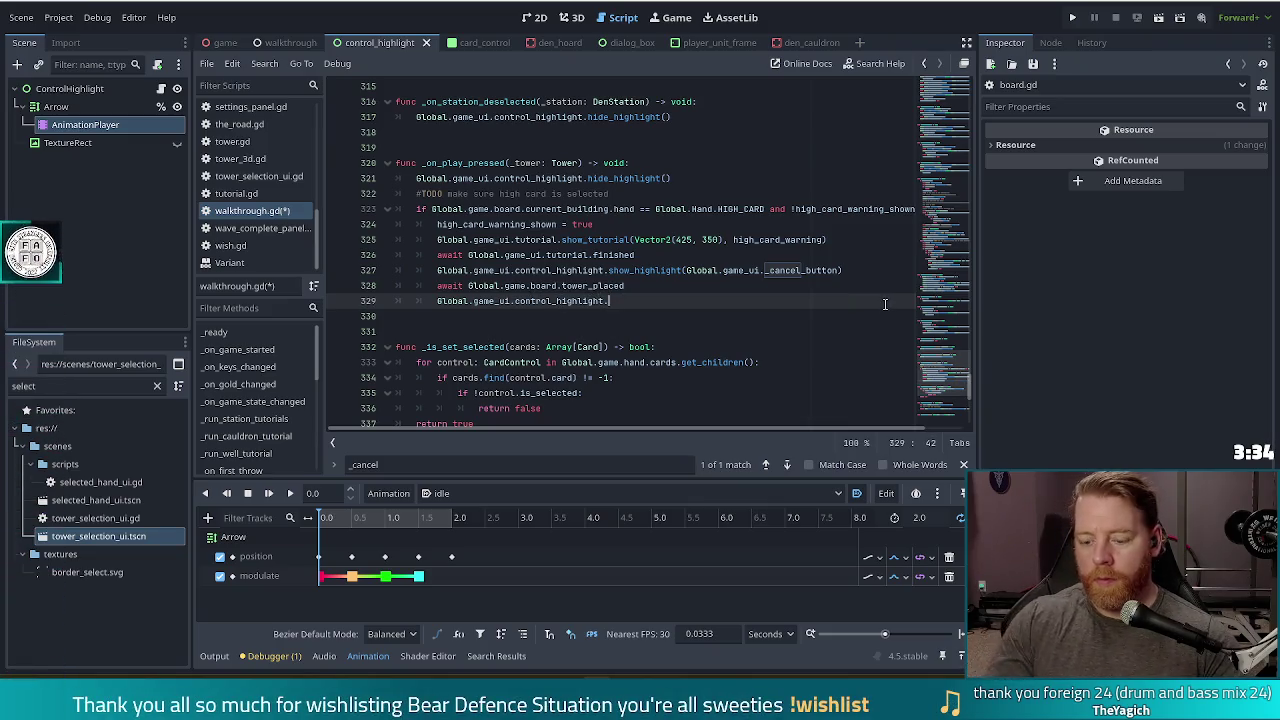
type("hi")
key("Return")
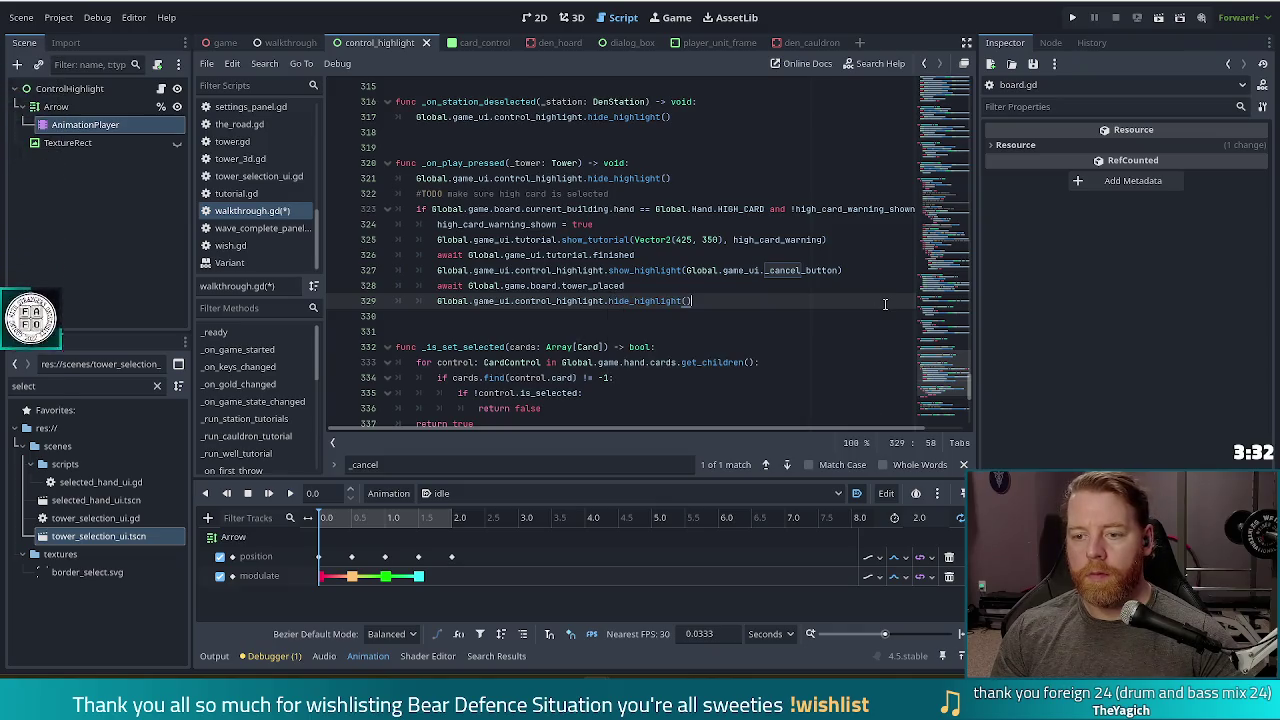
key("ctrl+s")
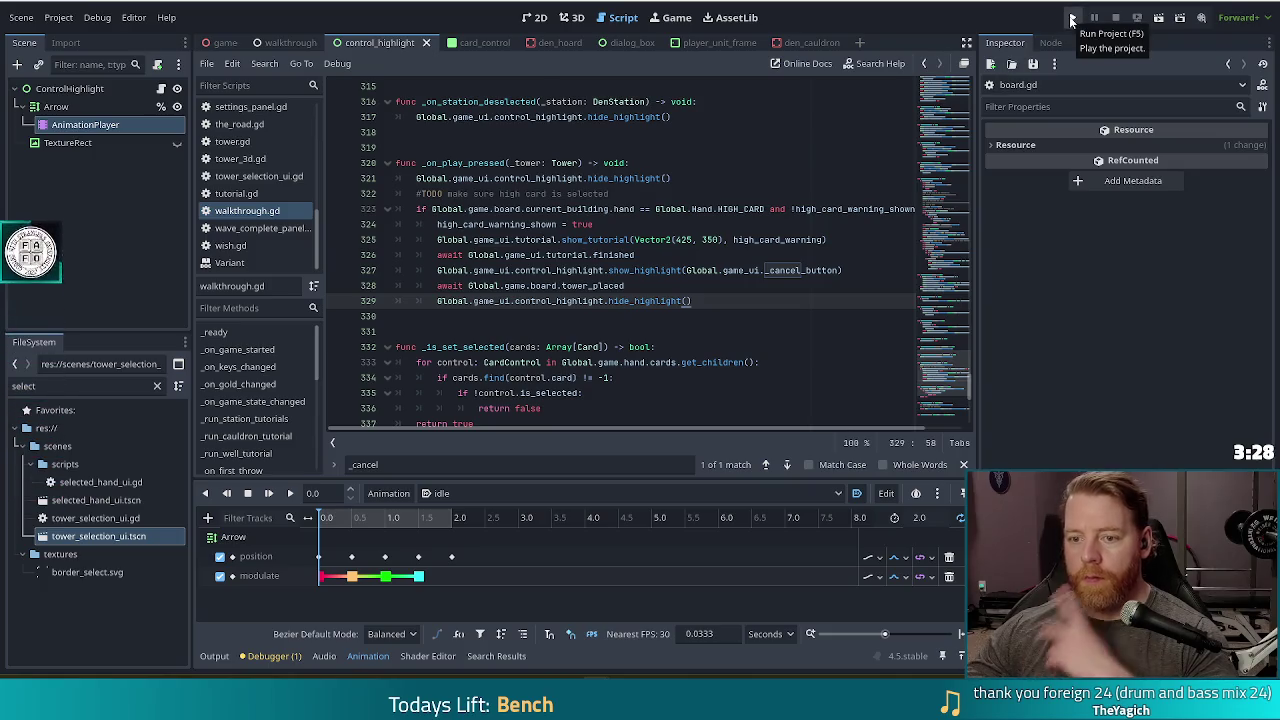
left_click(1072, 18)
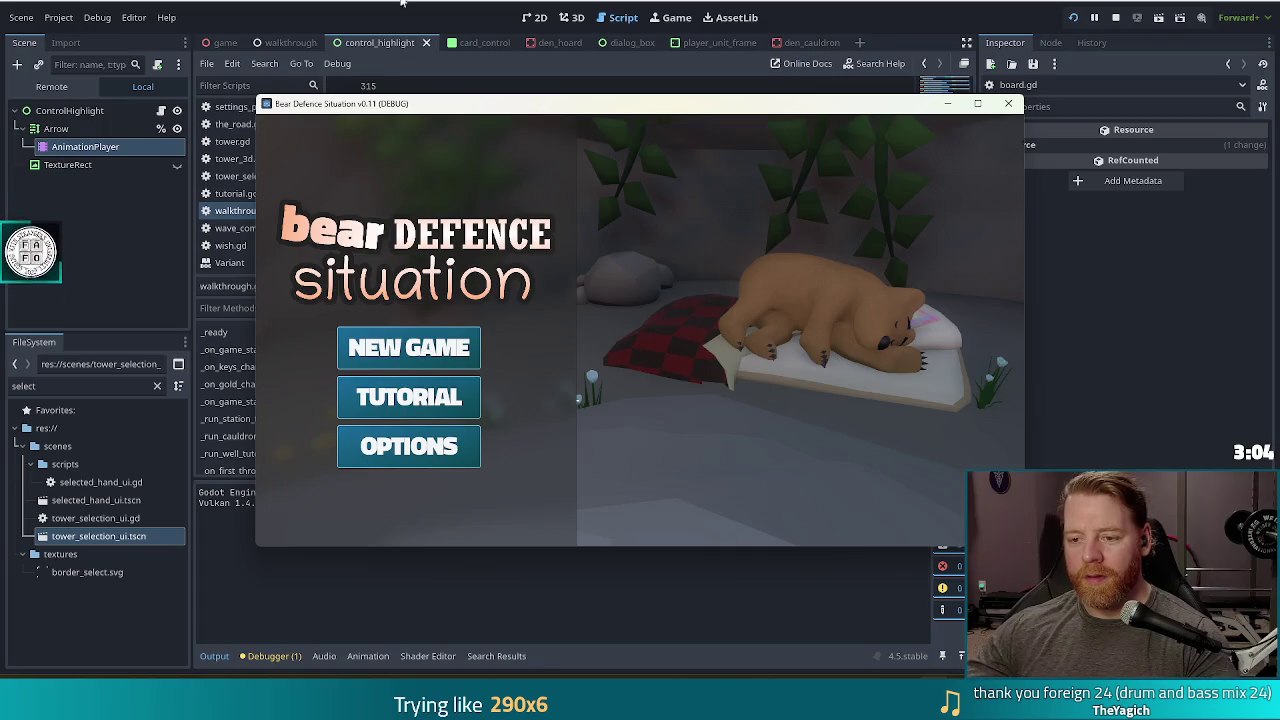
- Move the game window up and to the left
left_click_drag(625, 108, 574, 91)
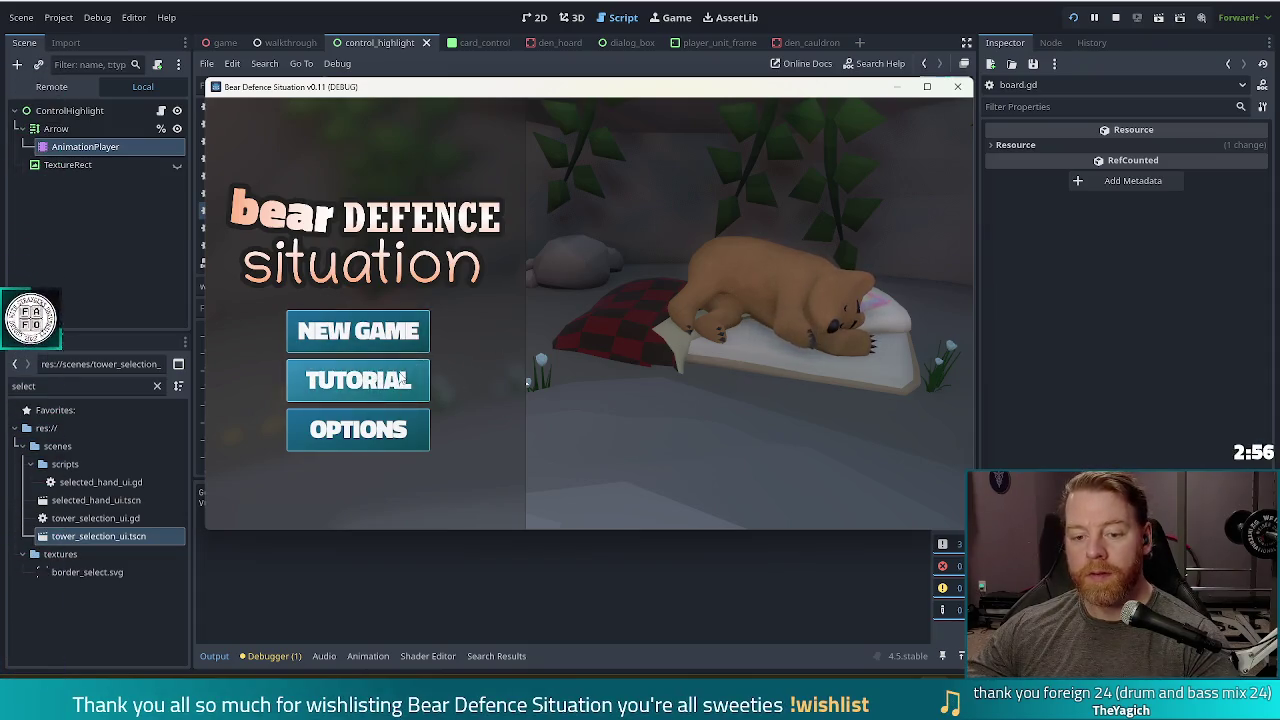
- Start the tutorial, buy the Key for 5 gold, and go outside to the map
left_click(400, 381)
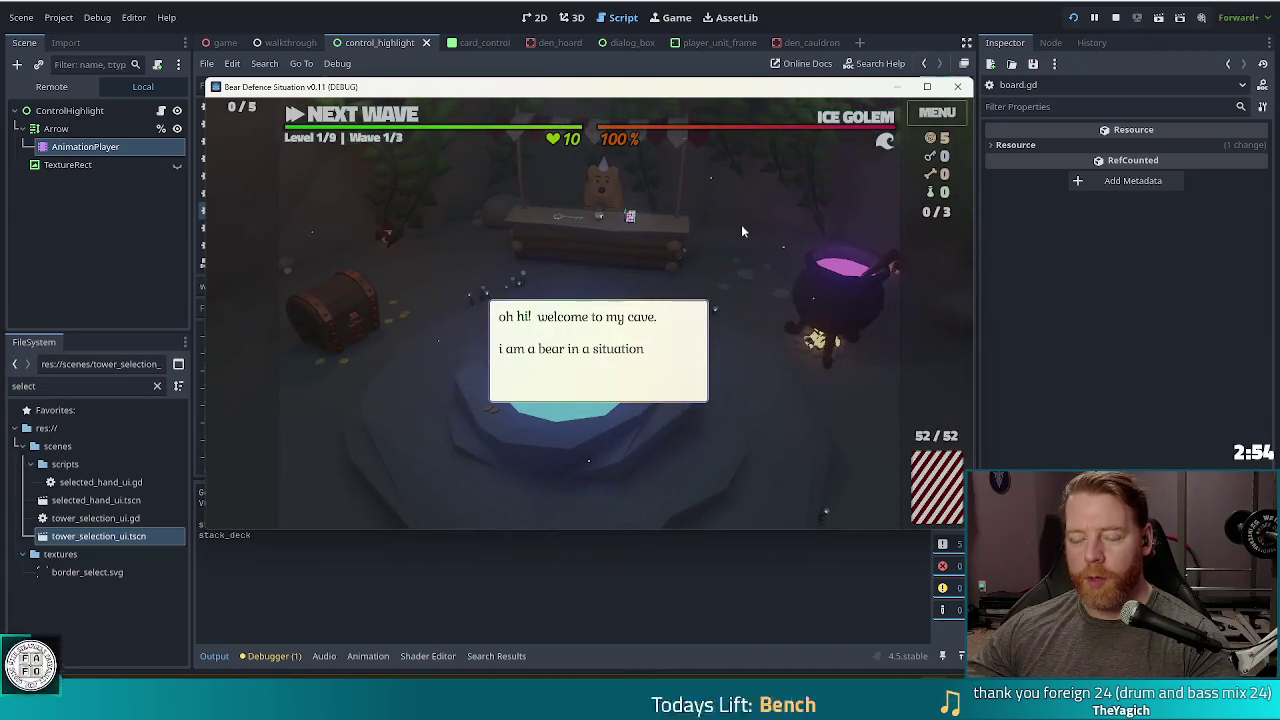
left_click(754, 252)
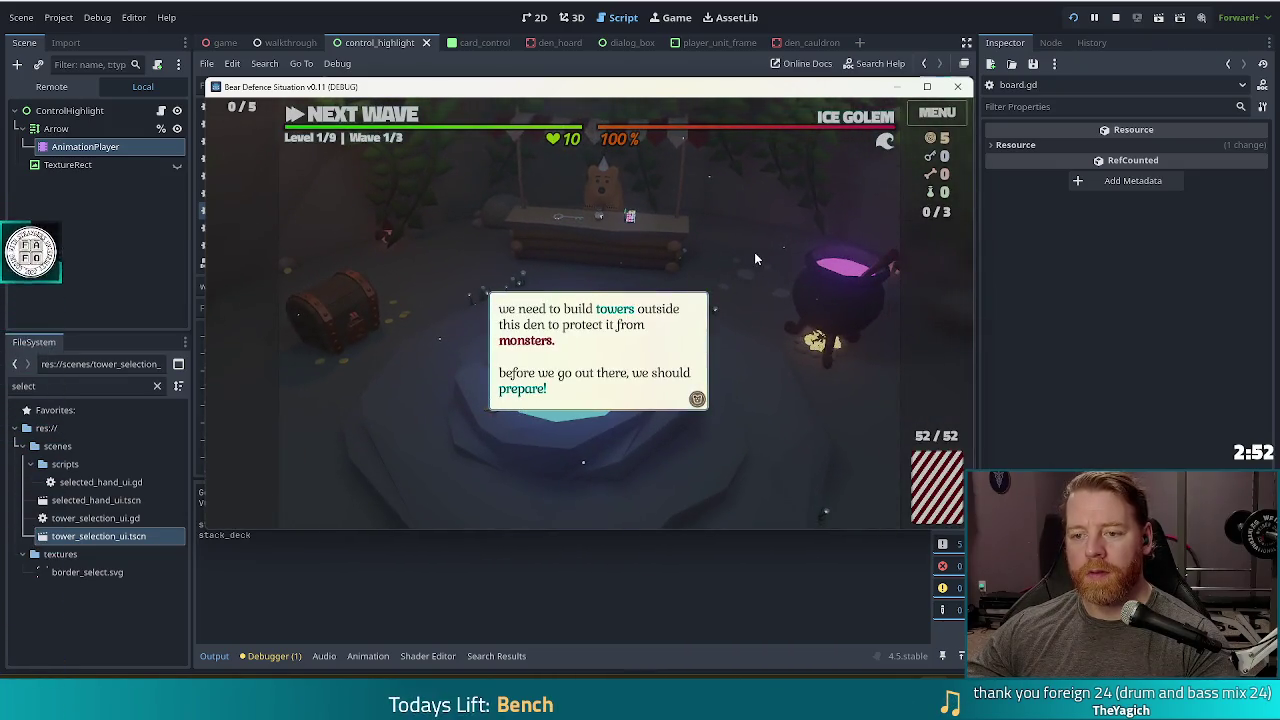
left_click(755, 259)
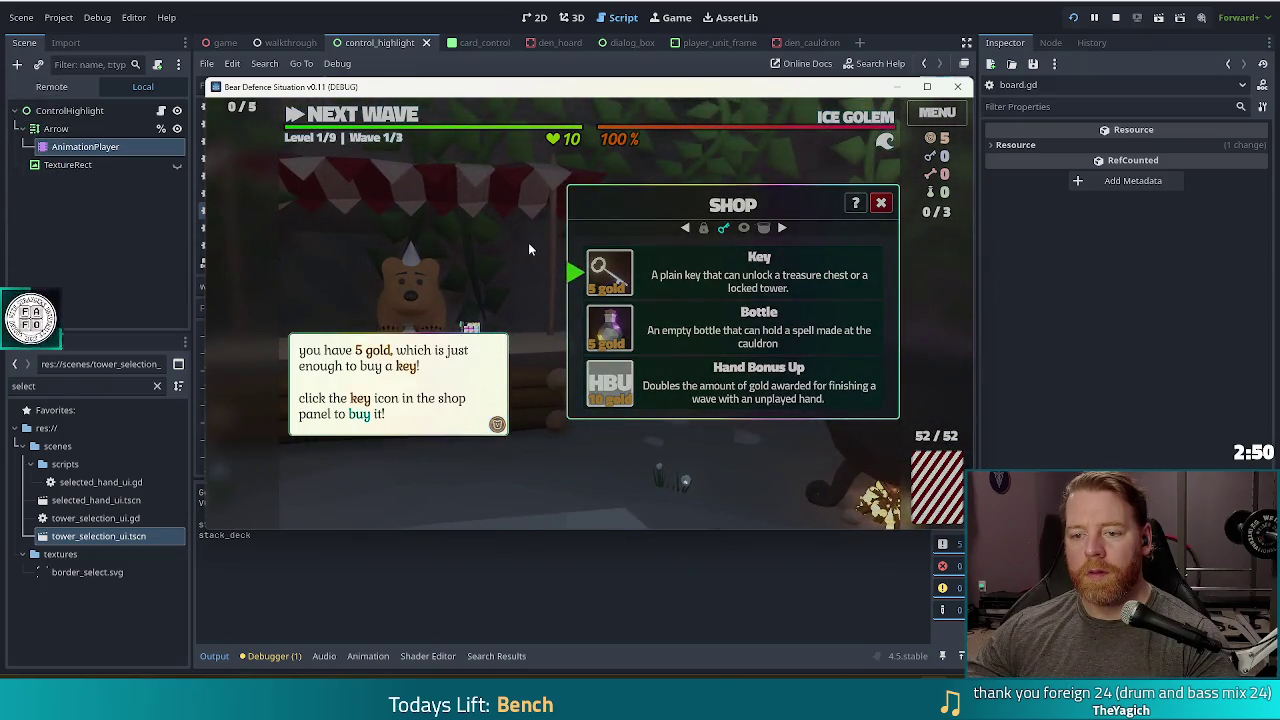
left_click(609, 271)
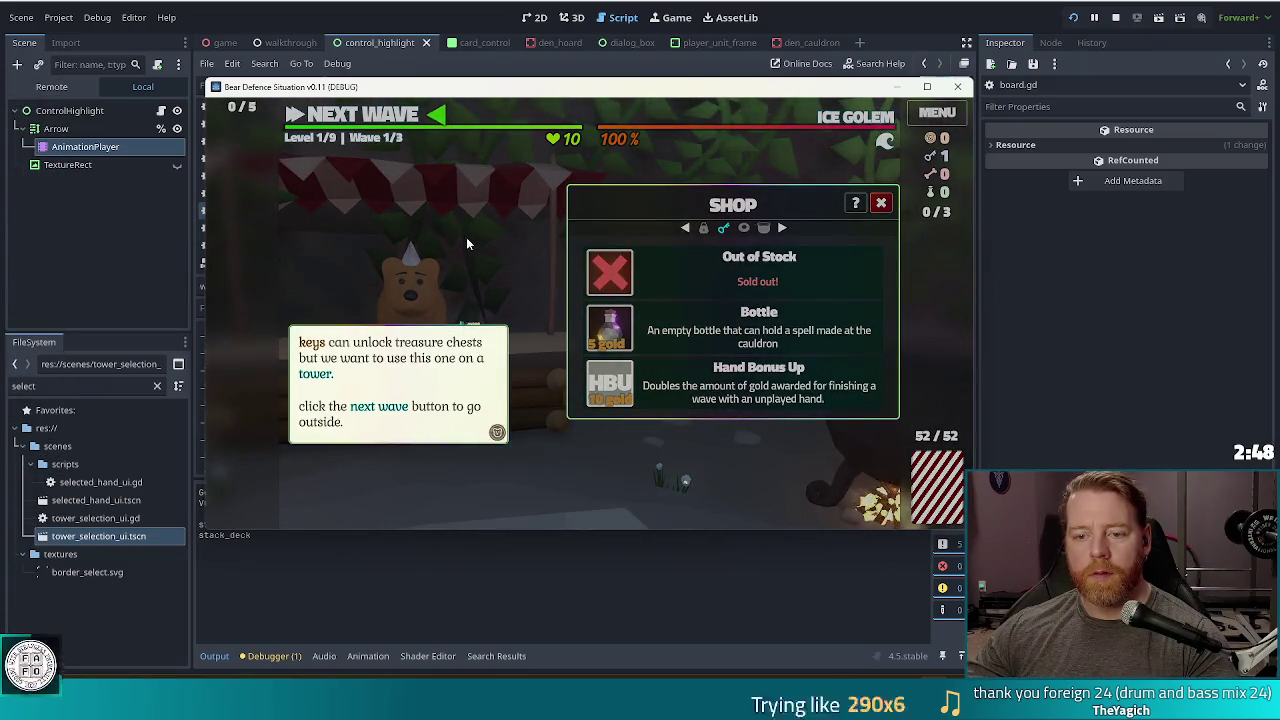
left_click(360, 114)
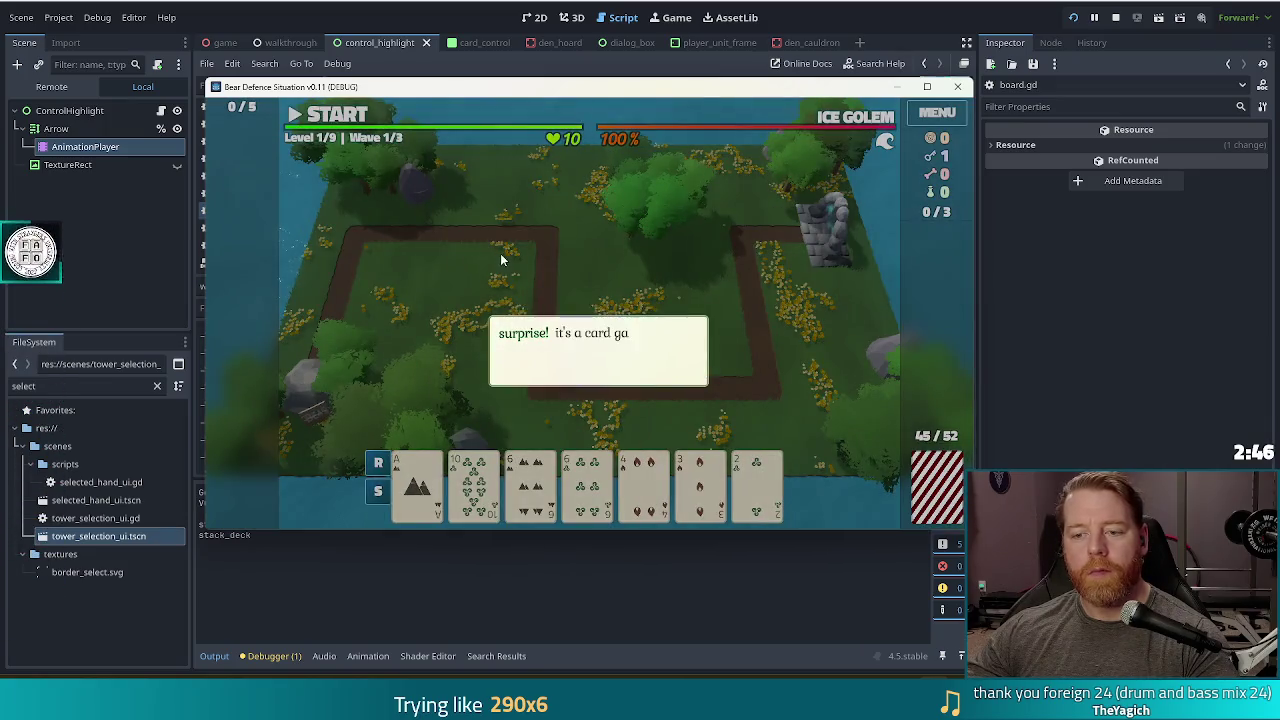
- Select the two 6 cards, unlock the Lightning Tower, and place it on the map
left_click(624, 212)
left_click(460, 377)
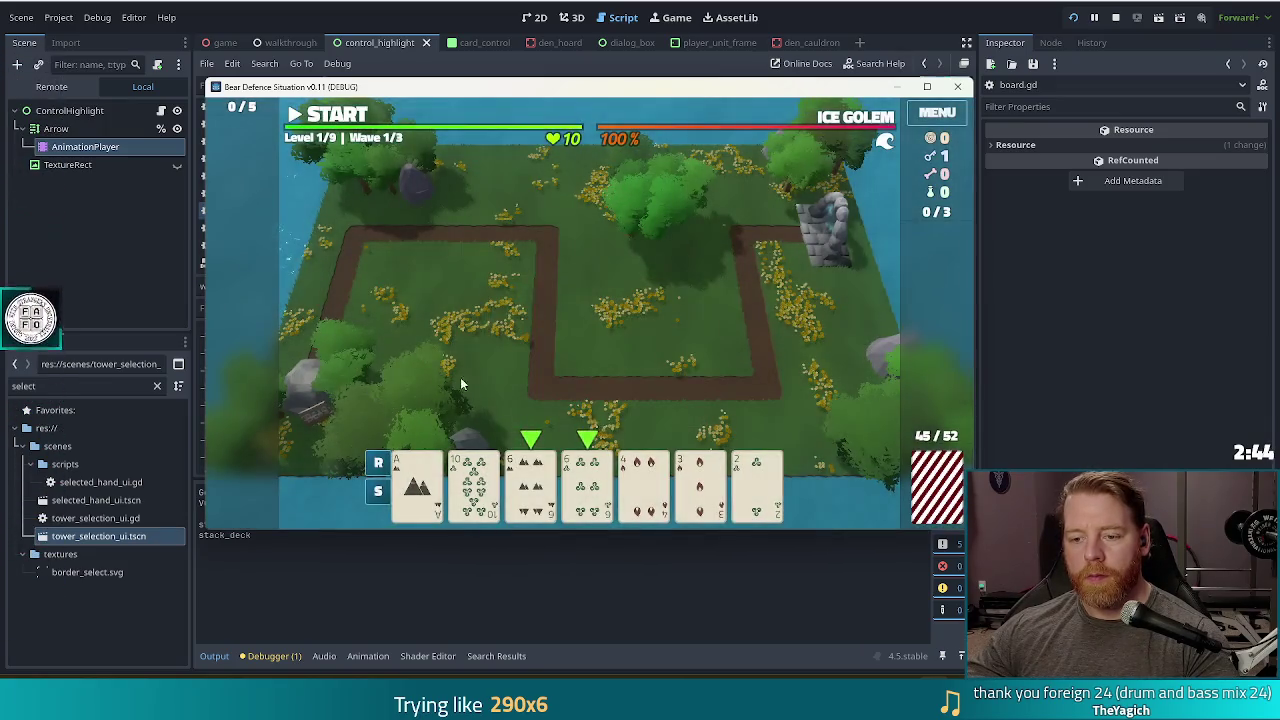
left_click(530, 485)
left_click(587, 485)
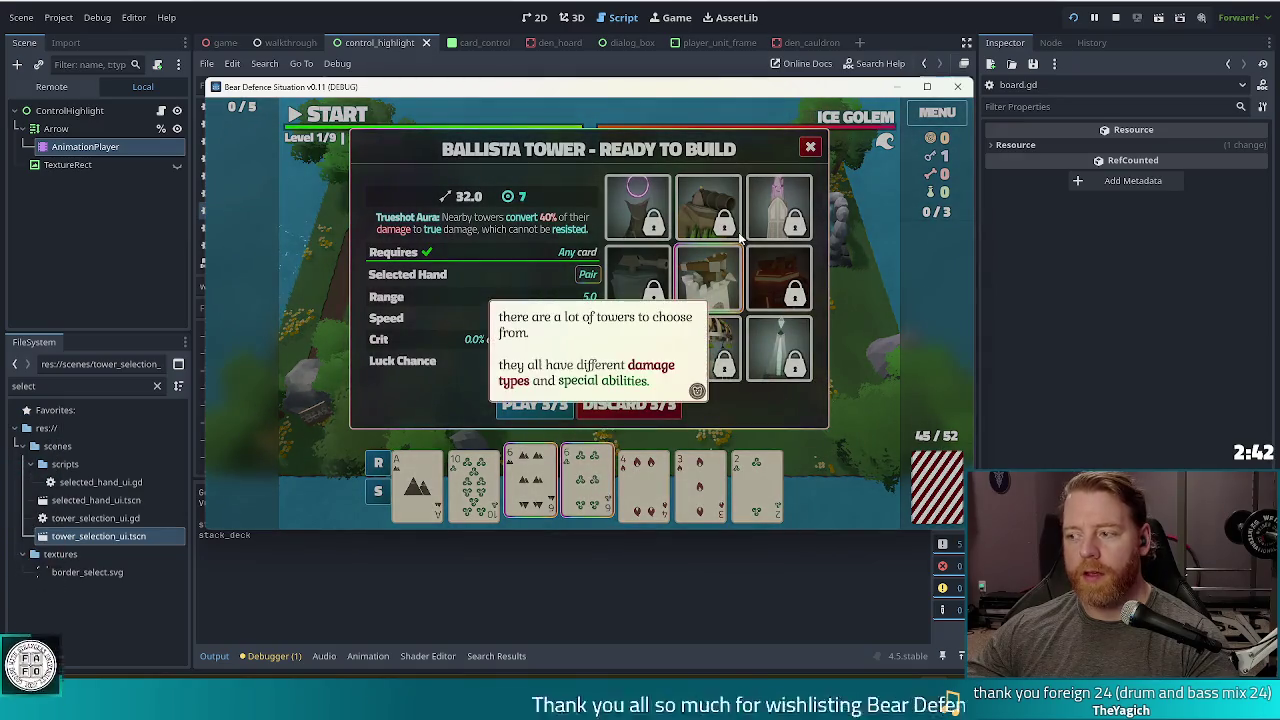
left_click(740, 237)
left_click(725, 379)
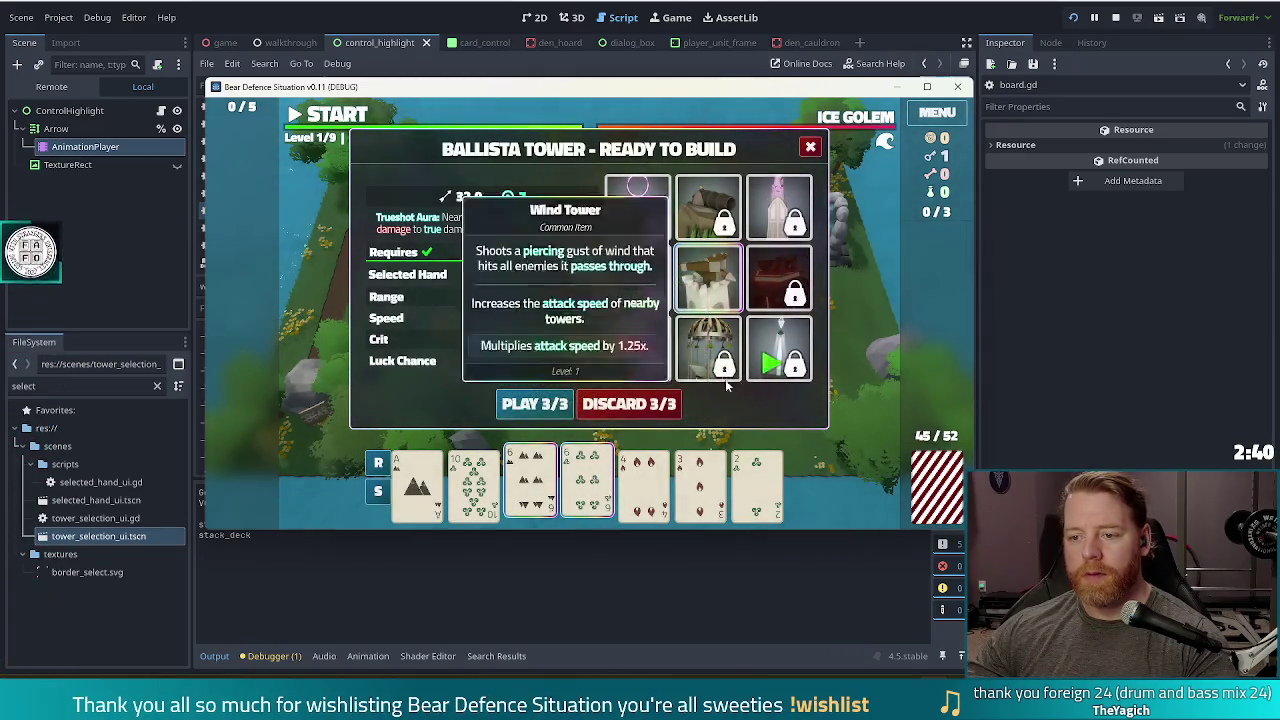
left_click(800, 365)
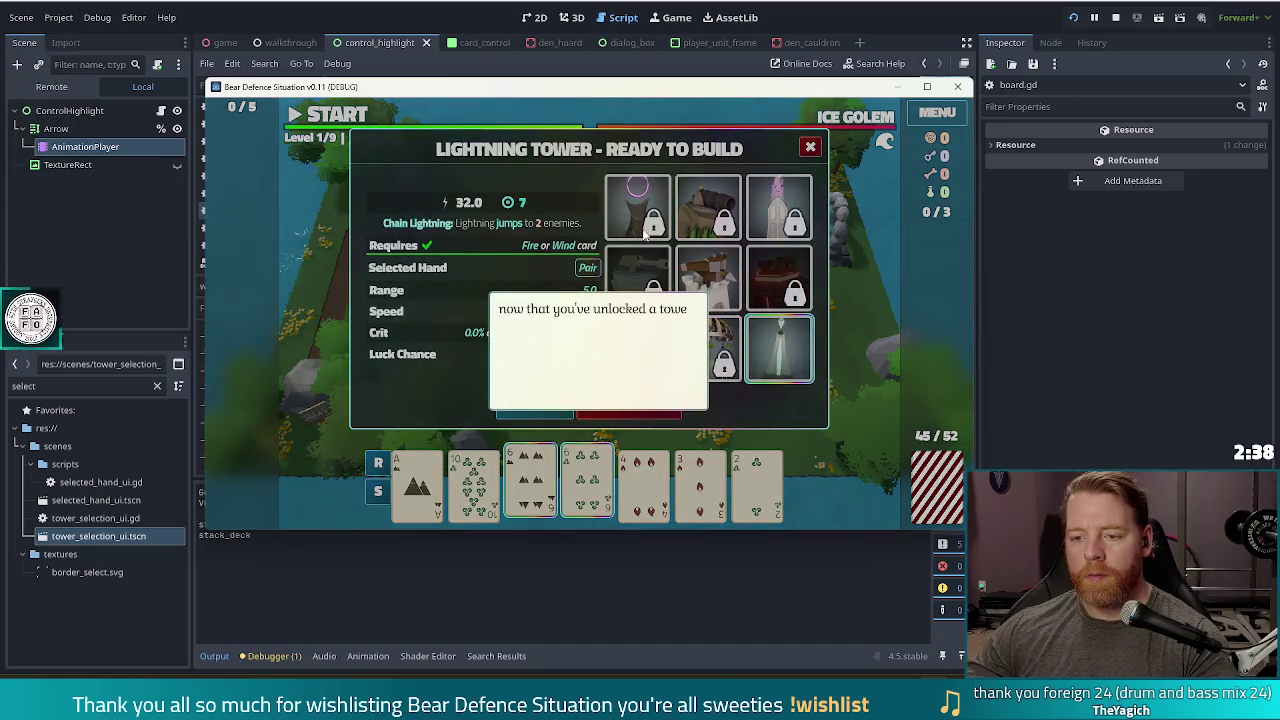
left_click(612, 302)
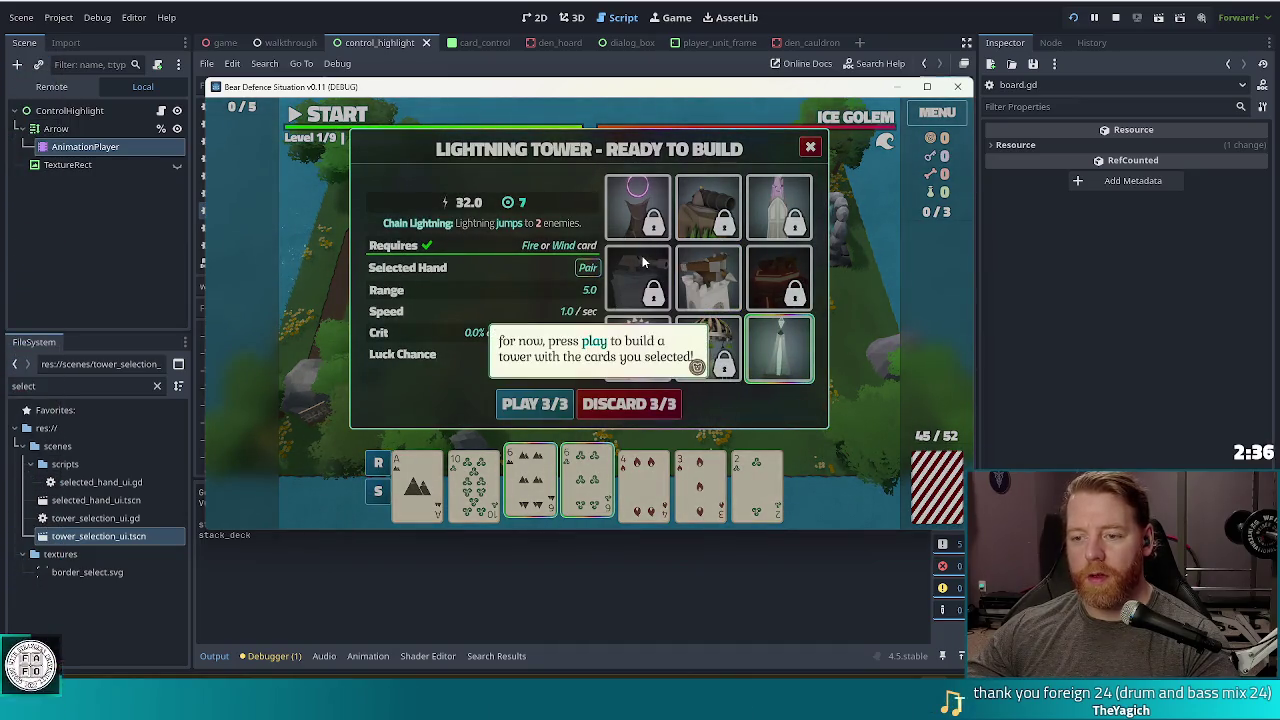
left_click(643, 262)
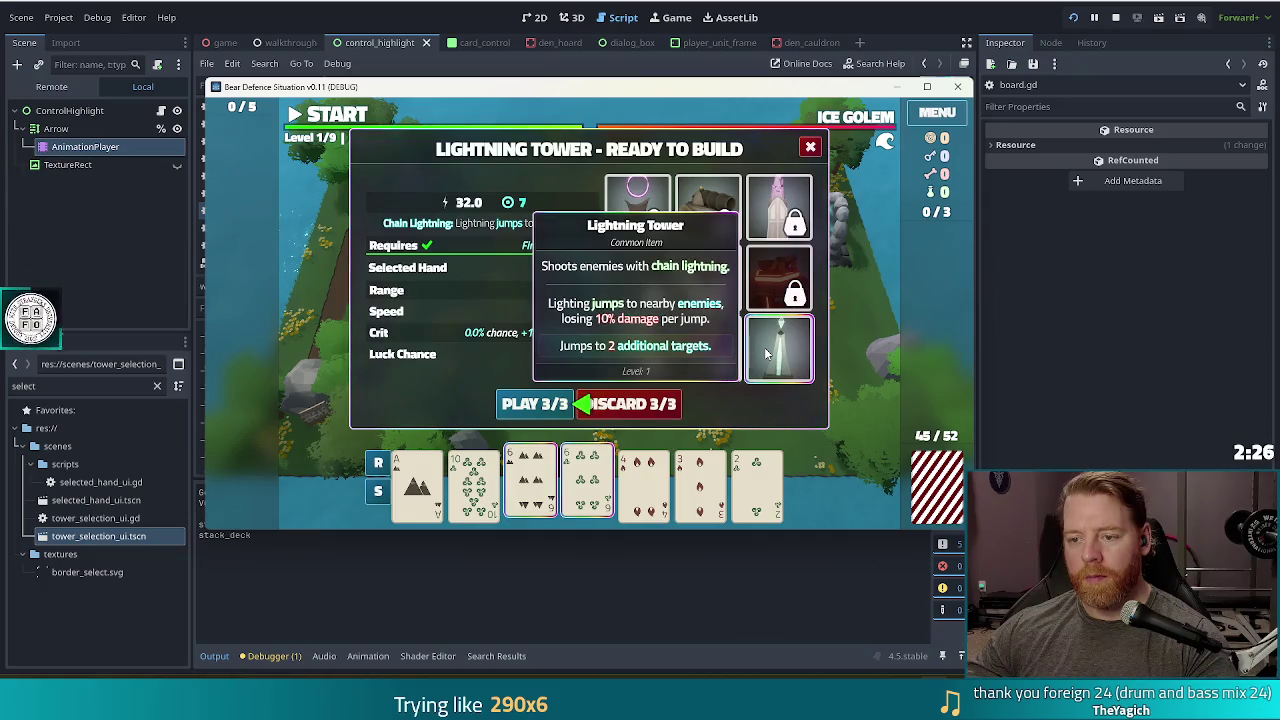
left_click(547, 408)
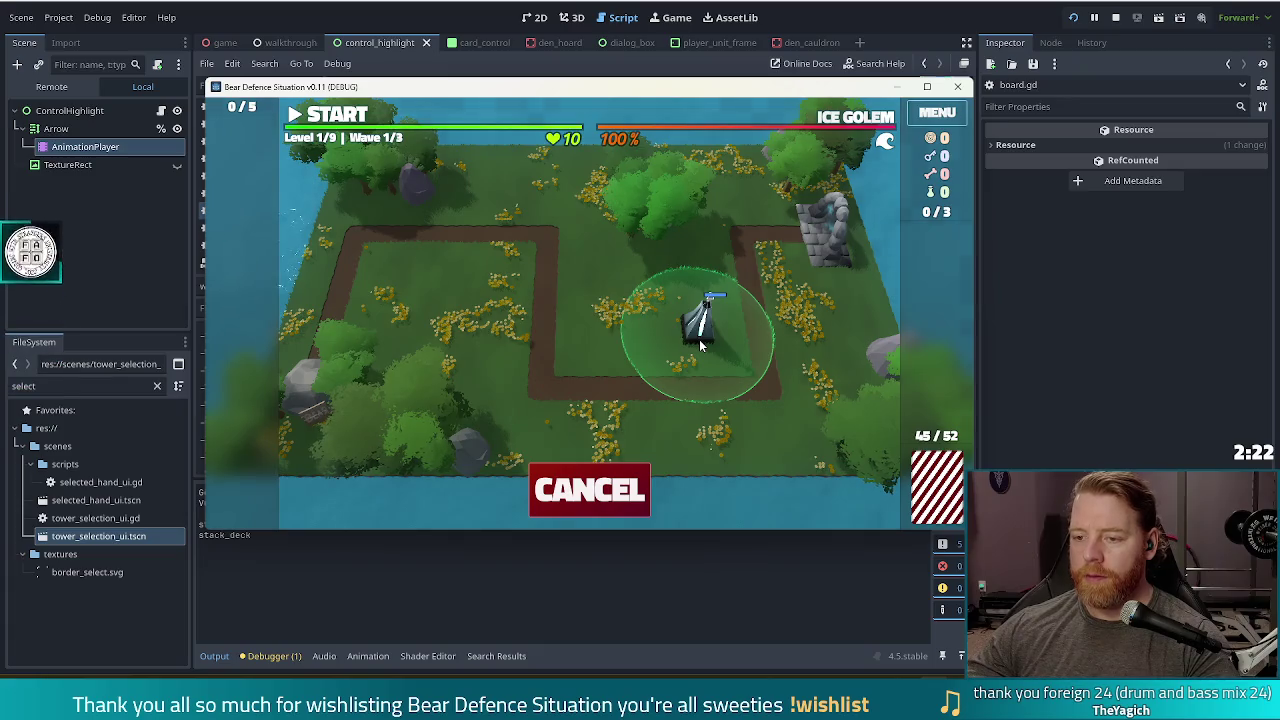
left_click(700, 345)
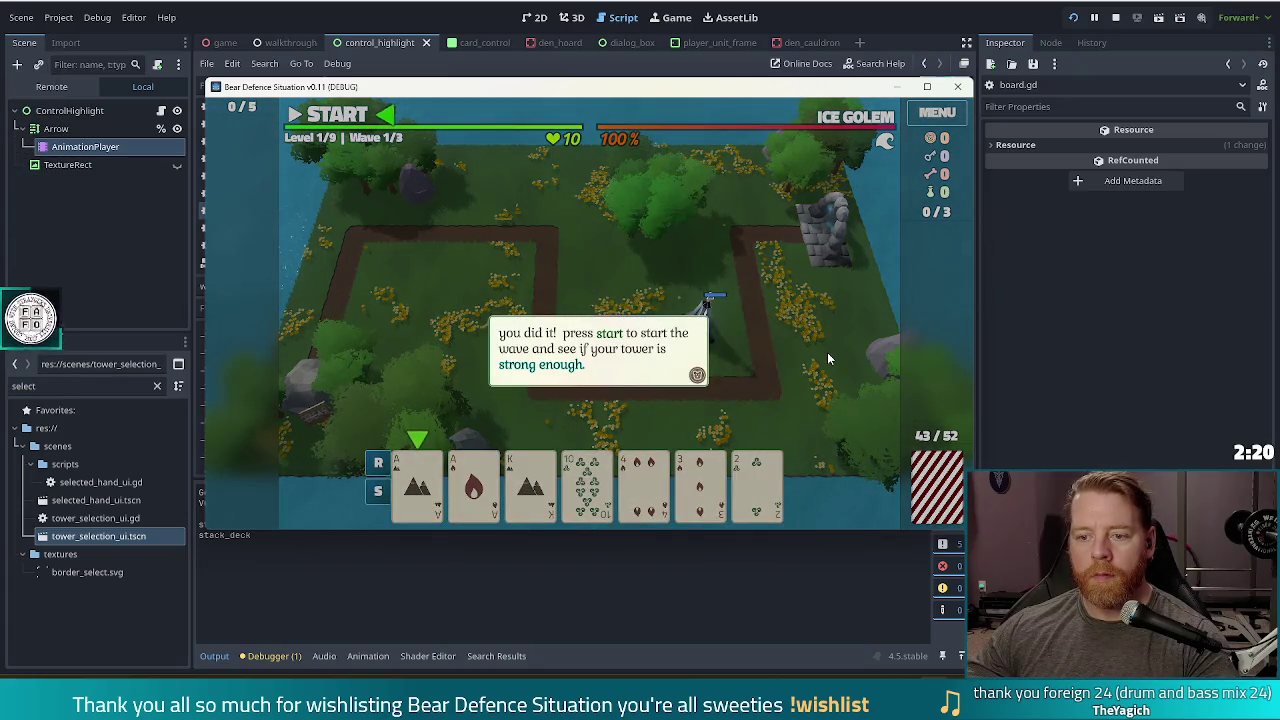
left_click(827, 352)
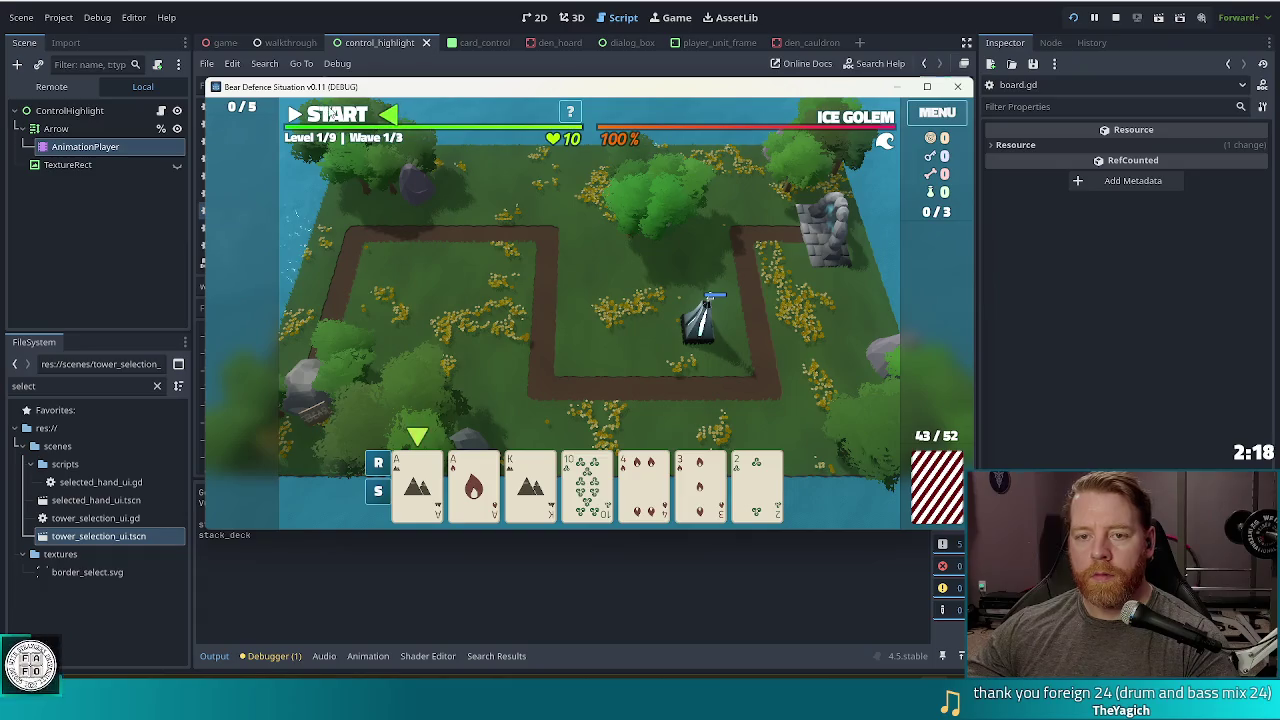
- Start the first wave, play the Ace of Fire to begin a second placement, then cancel it
left_click(330, 114)
mouse_move(474, 487)
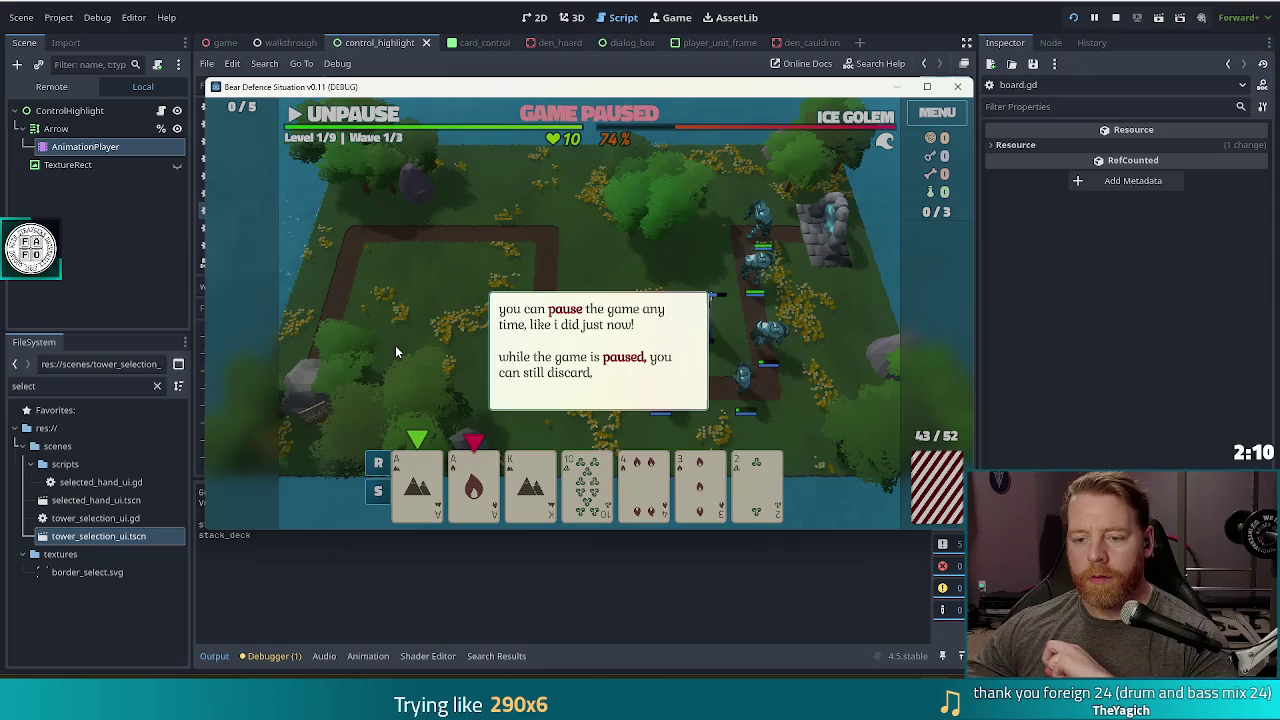
left_click(405, 341)
left_click(405, 341)
left_click(405, 341)
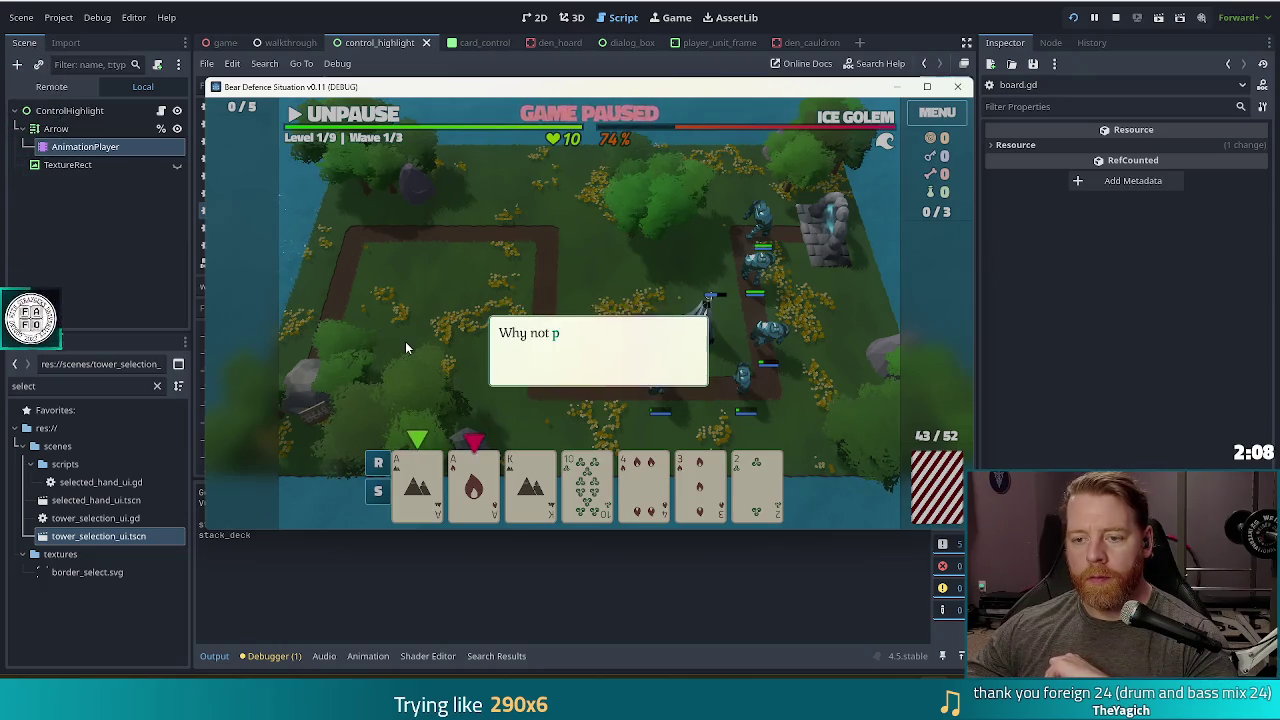
left_click(405, 341)
left_click(405, 341)
left_click(474, 485)
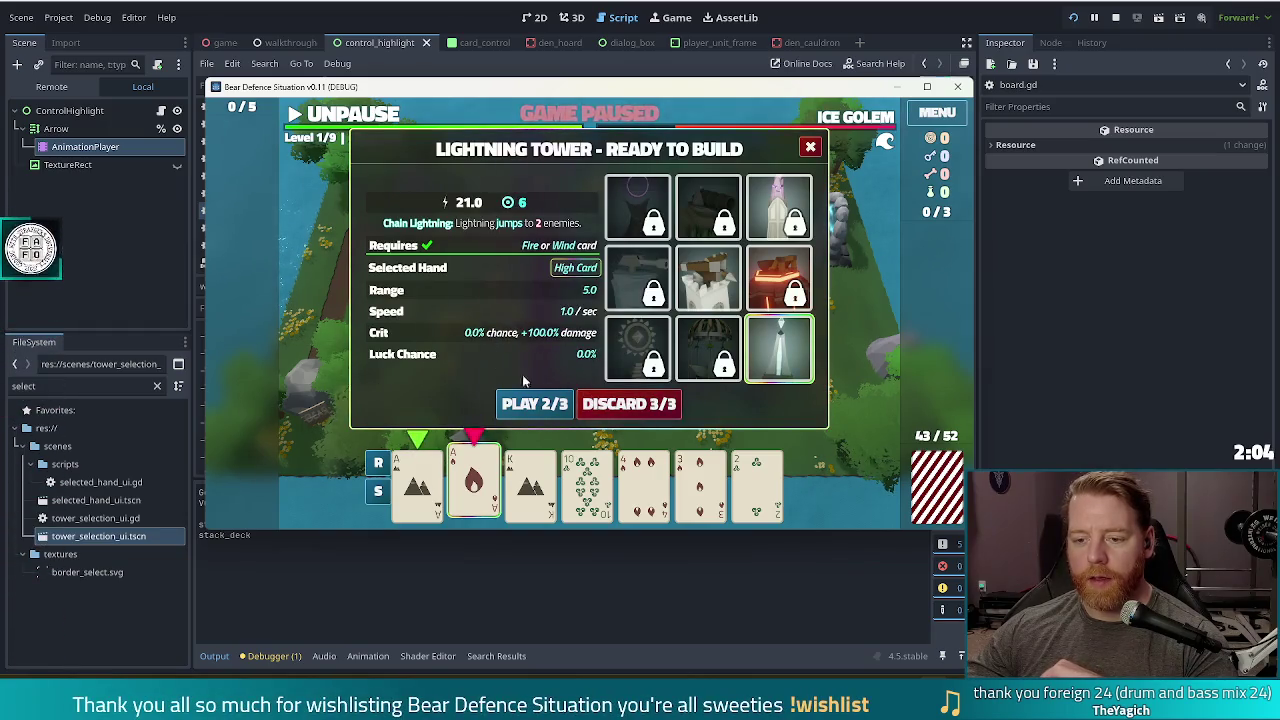
left_click(530, 403)
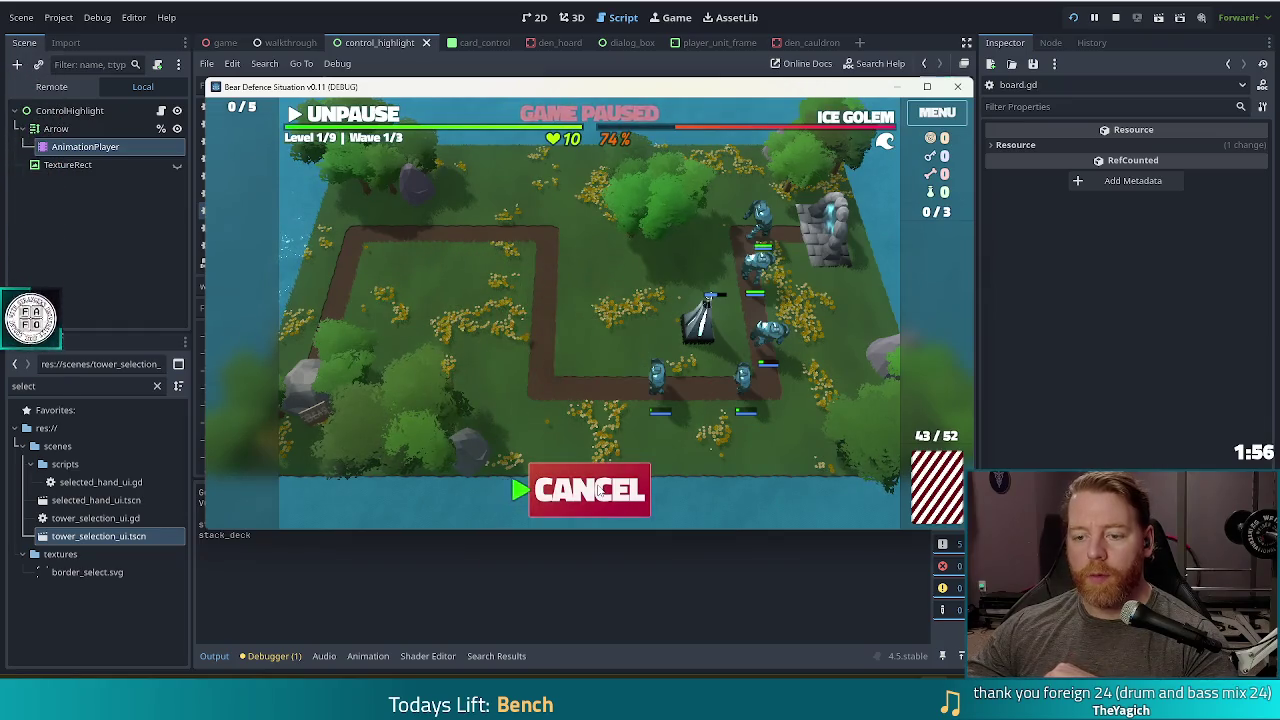
left_click(585, 490)
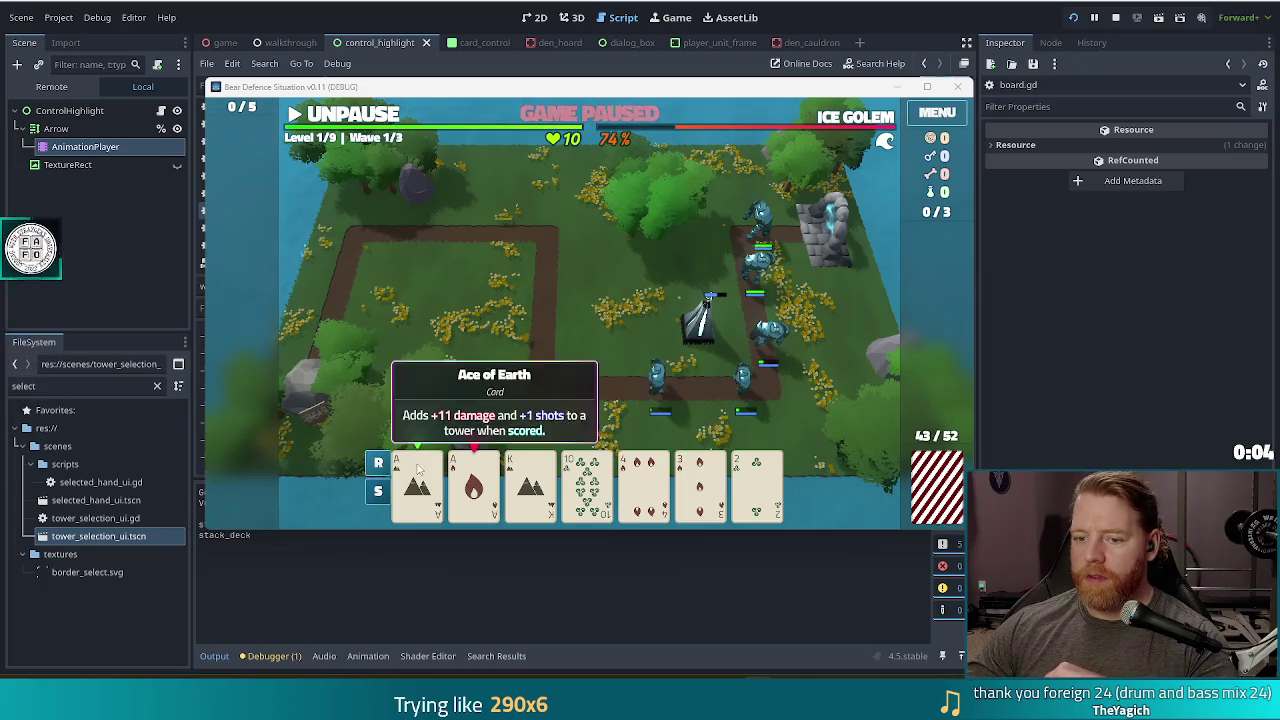
- Stop the running game with F8
key("F8")
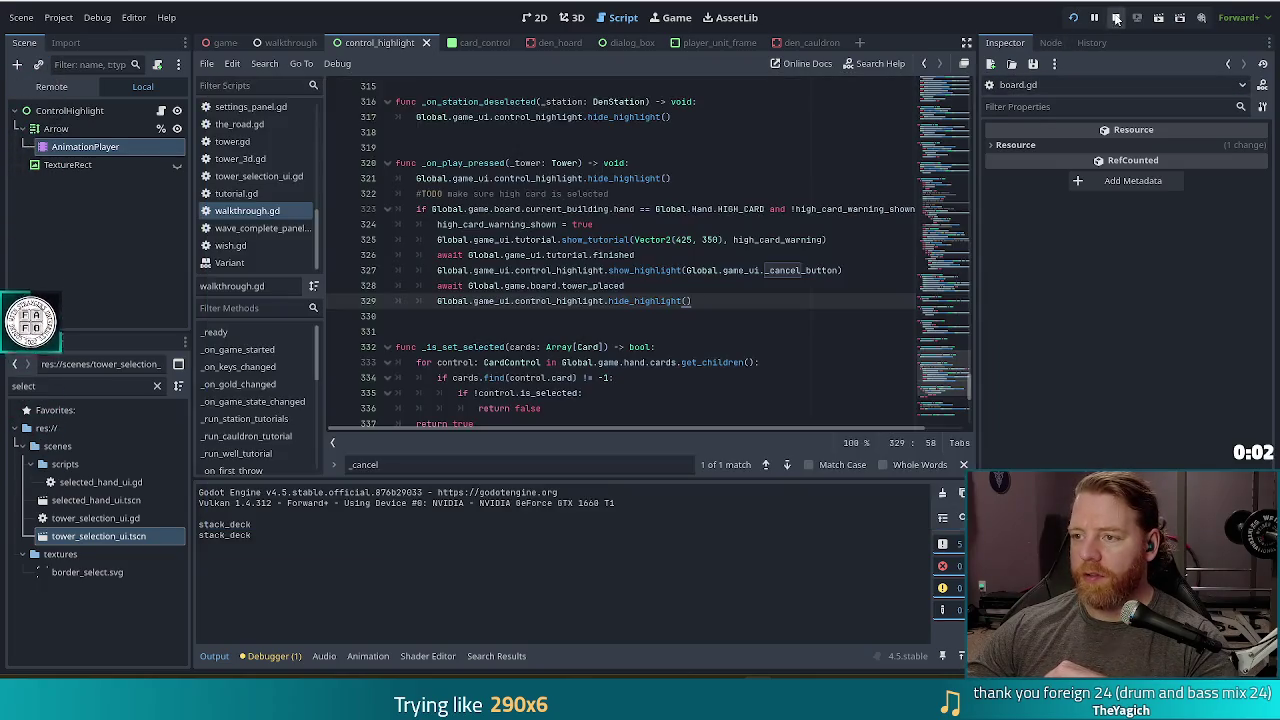
- Relaunch the game with F5, bring the editor forward, and switch to the card_control scene
key("F5")
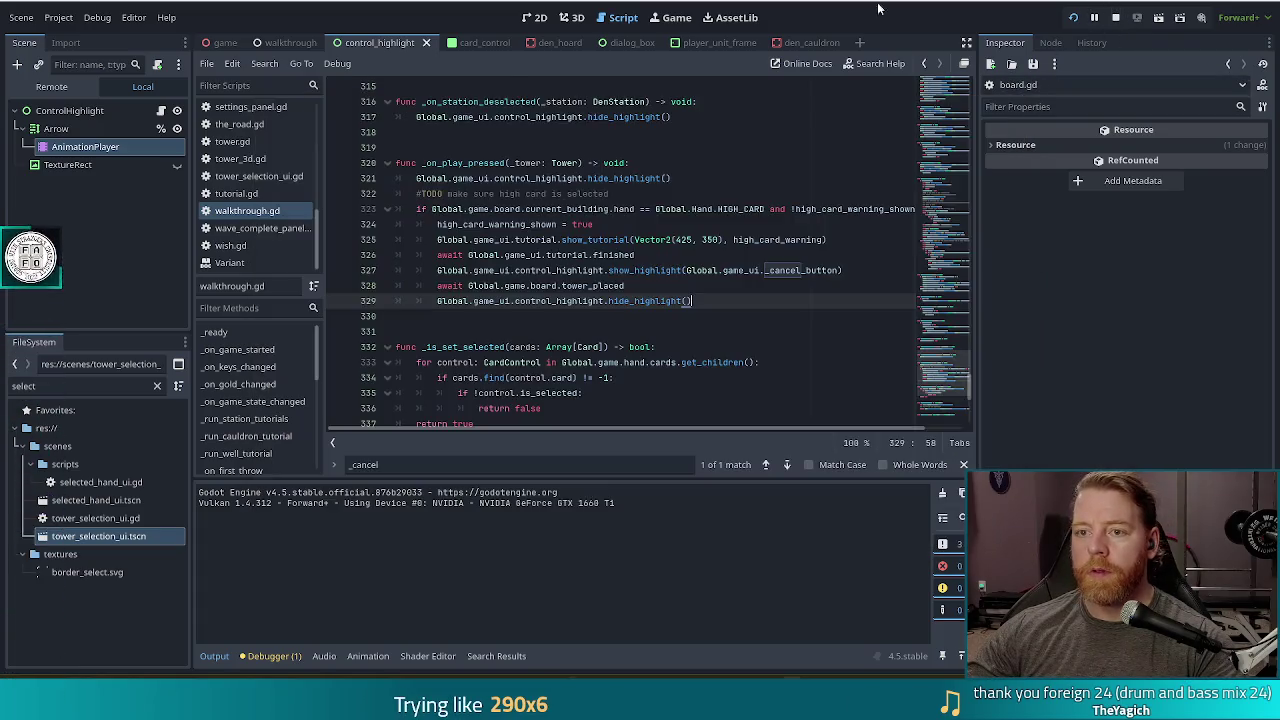
left_click(1100, 12)
left_click(496, 43)
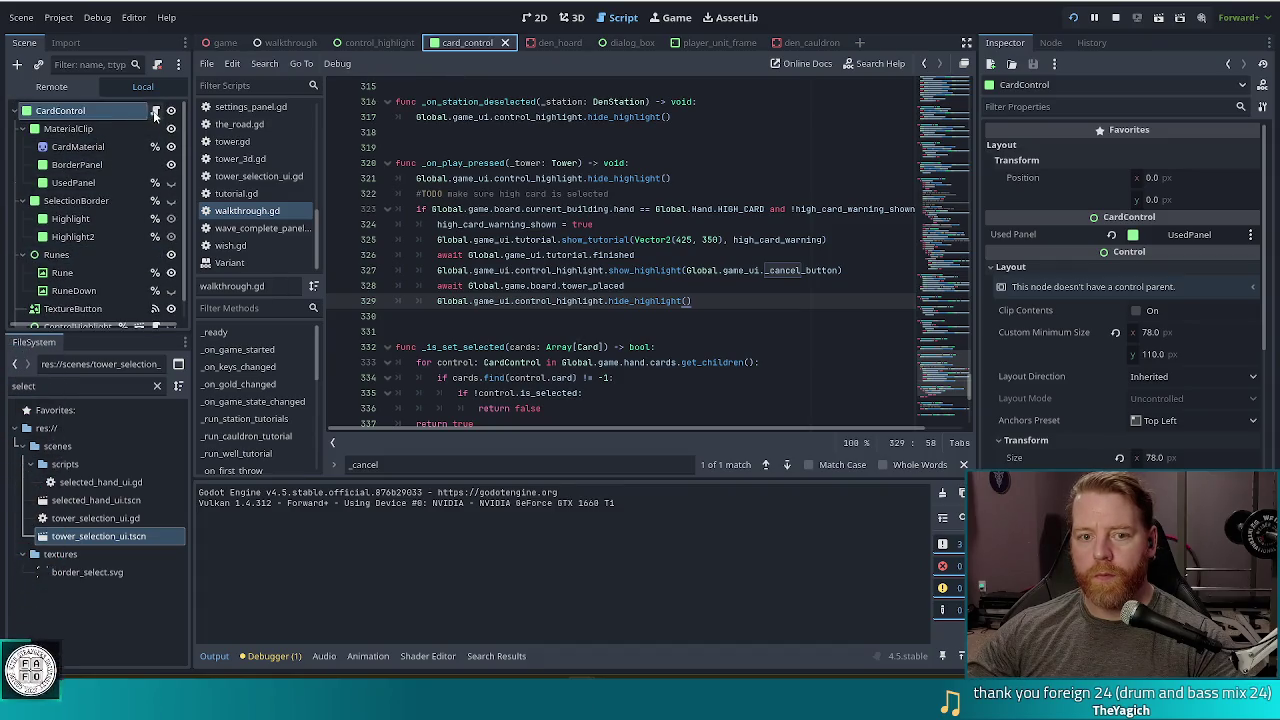
- Review the arrow show/hide lines of set_highlight in card_control.gd, then switch to the control_highlight scene
scroll(108, 240, "up", 1)
left_click(155, 110)
scroll(680, 310, "down", 5)
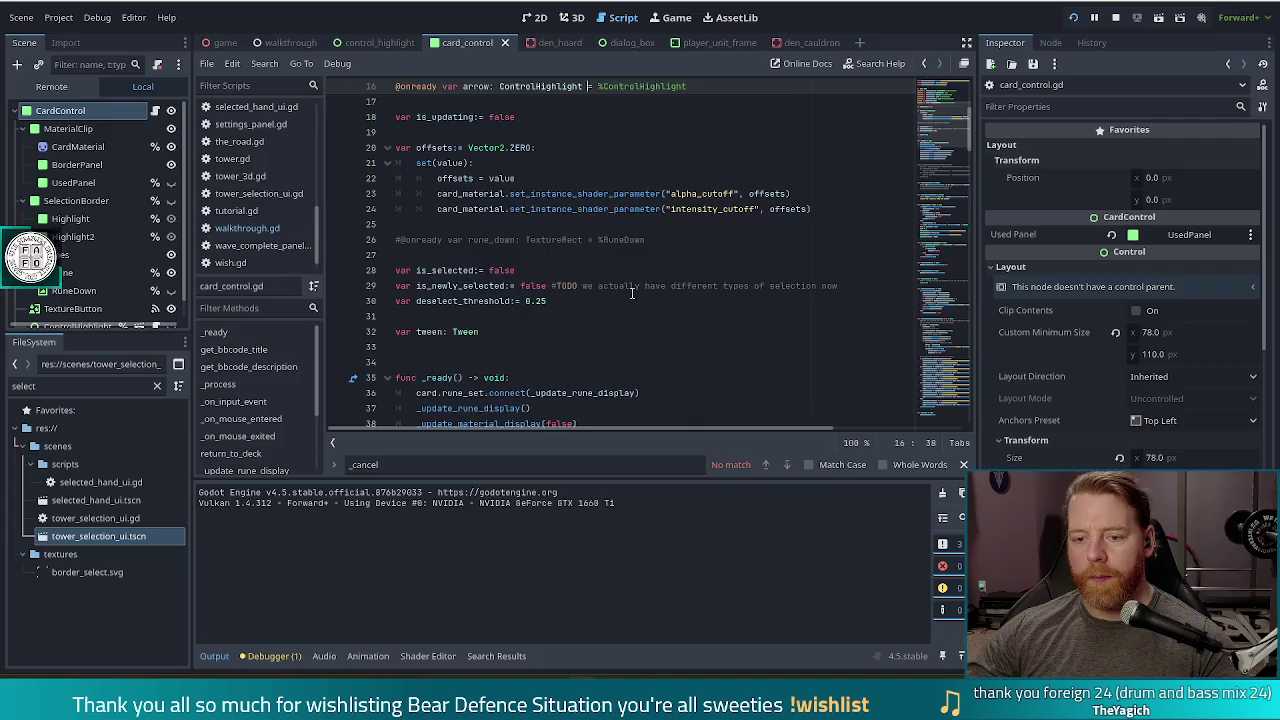
scroll(670, 290, "down", 9)
left_click_drag(943, 175, 960, 410)
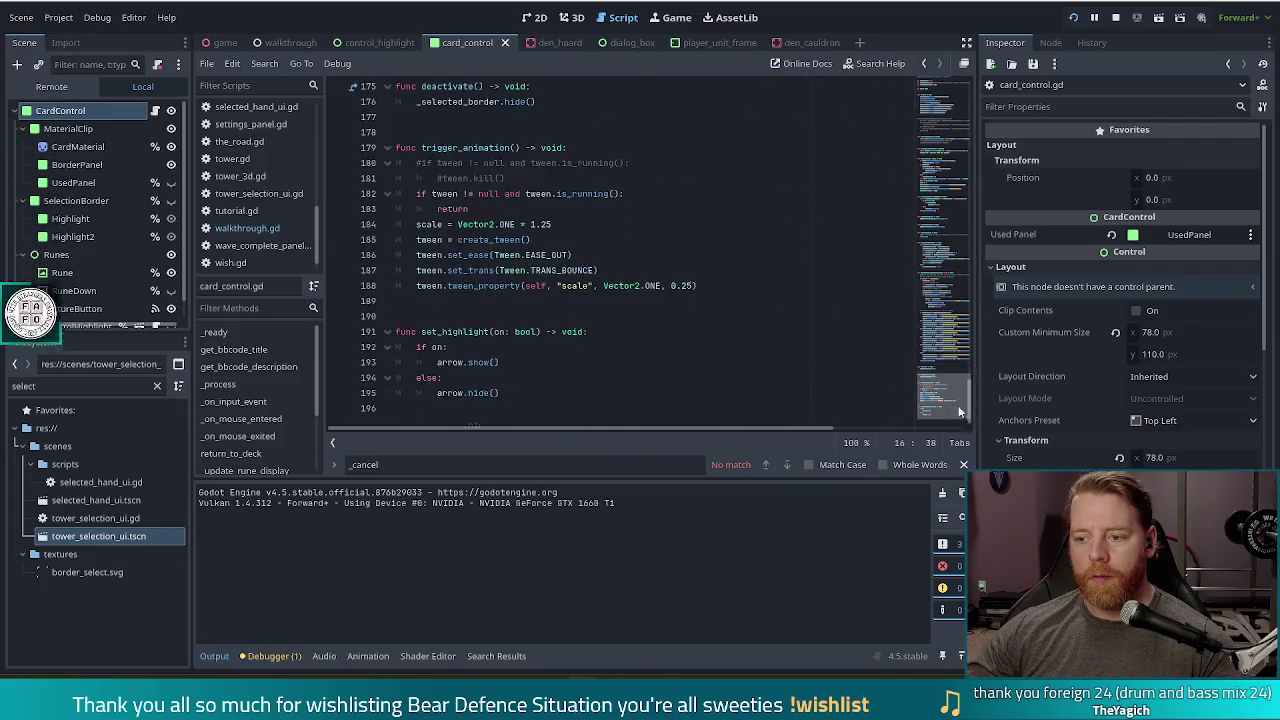
left_click(620, 366)
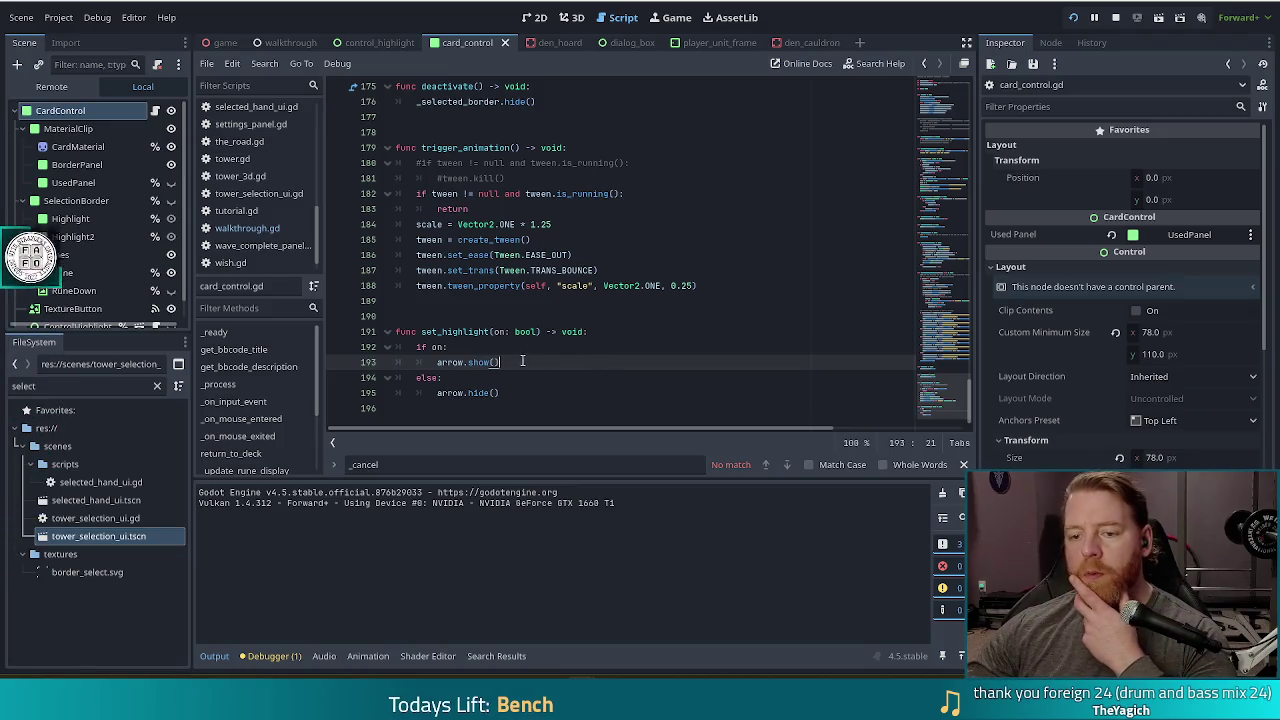
left_click(527, 398)
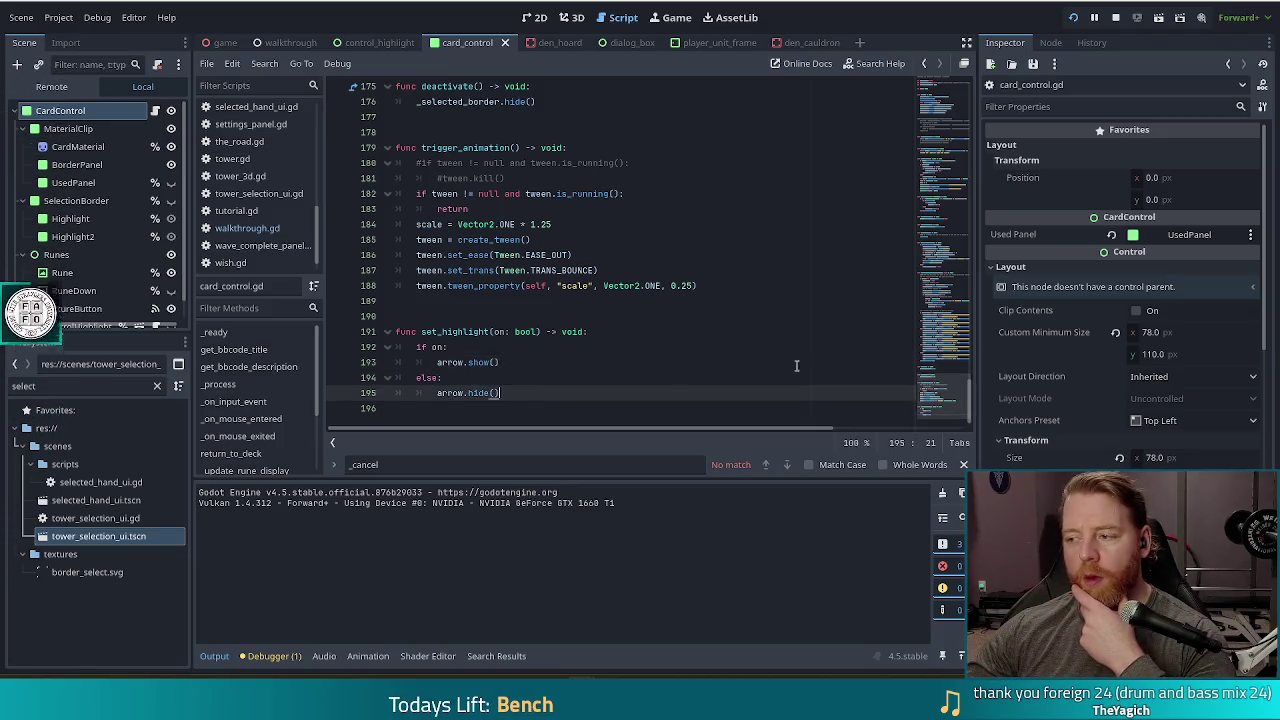
left_click(525, 356)
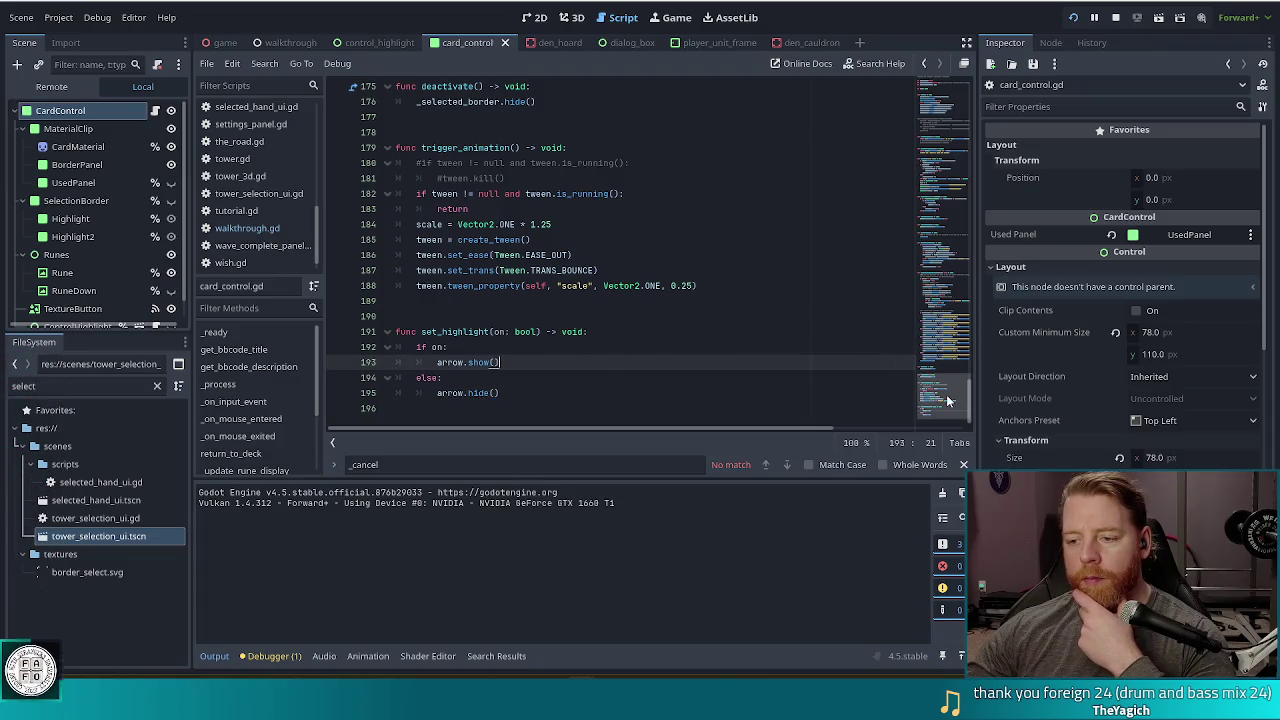
scroll(948, 397, "up", 1)
scroll(948, 397, "down", 1)
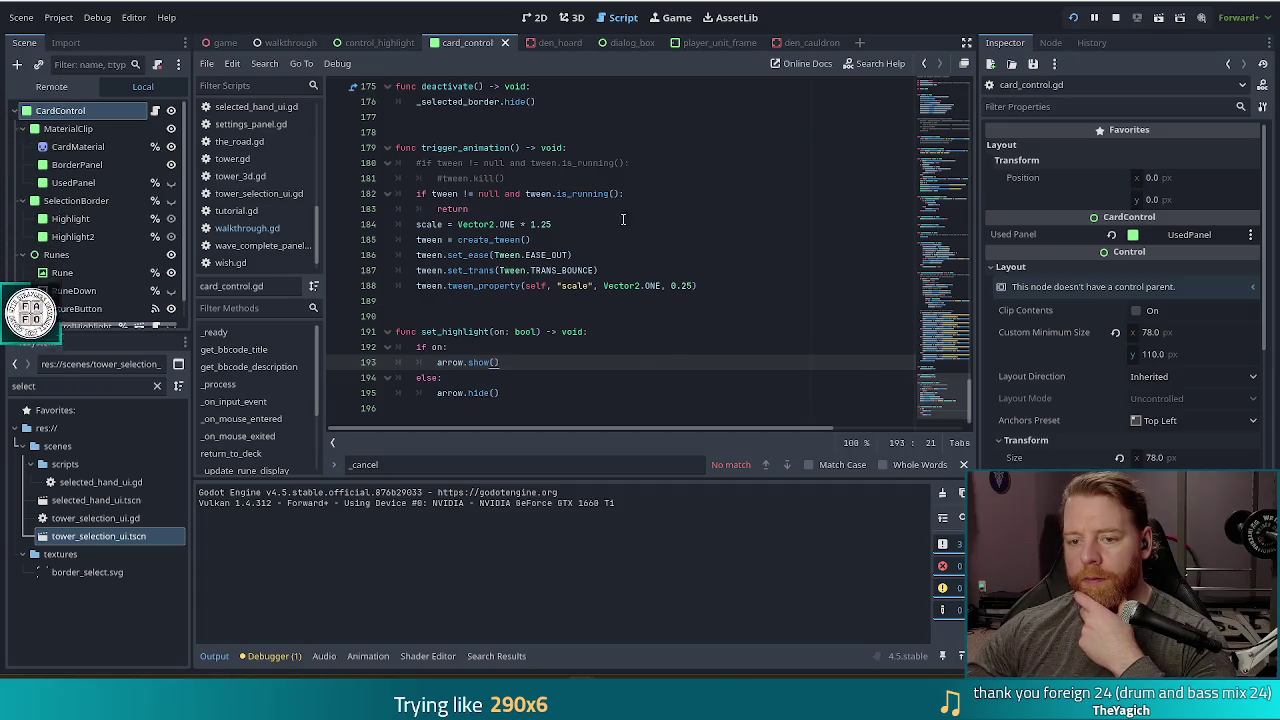
left_click_drag(966, 393, 944, 116)
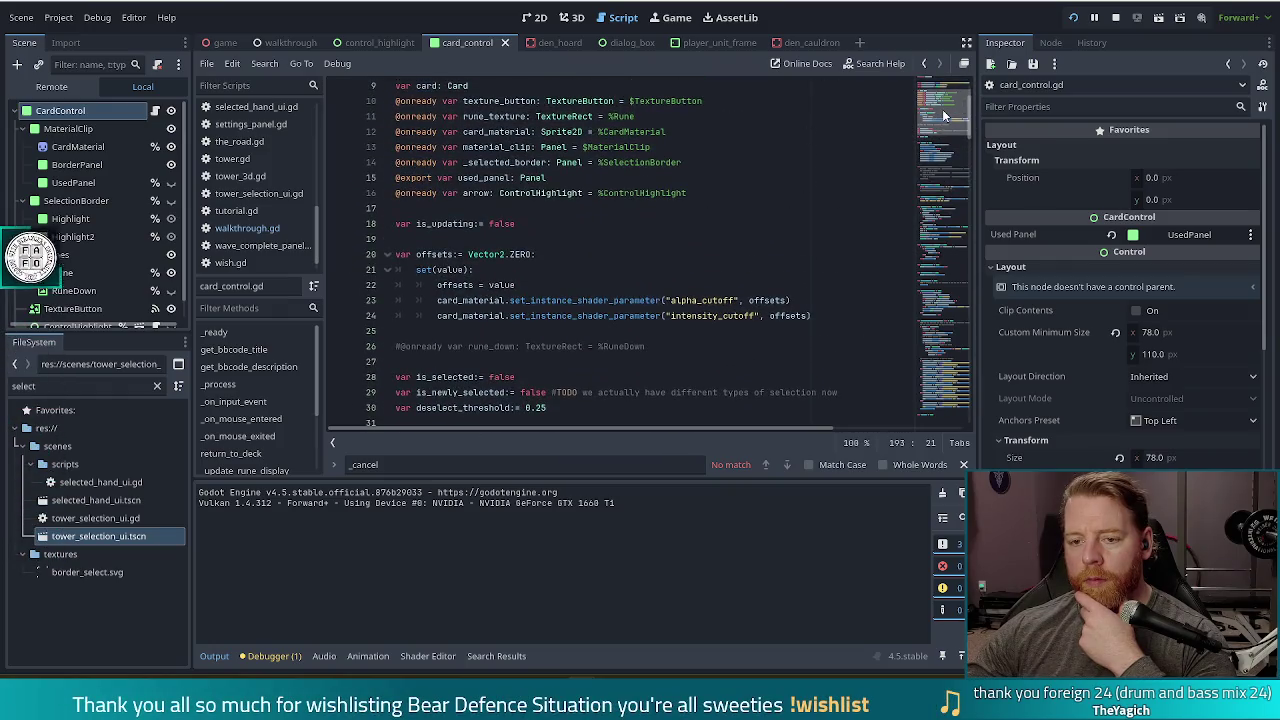
triple_click(416, 377)
left_click(372, 44)
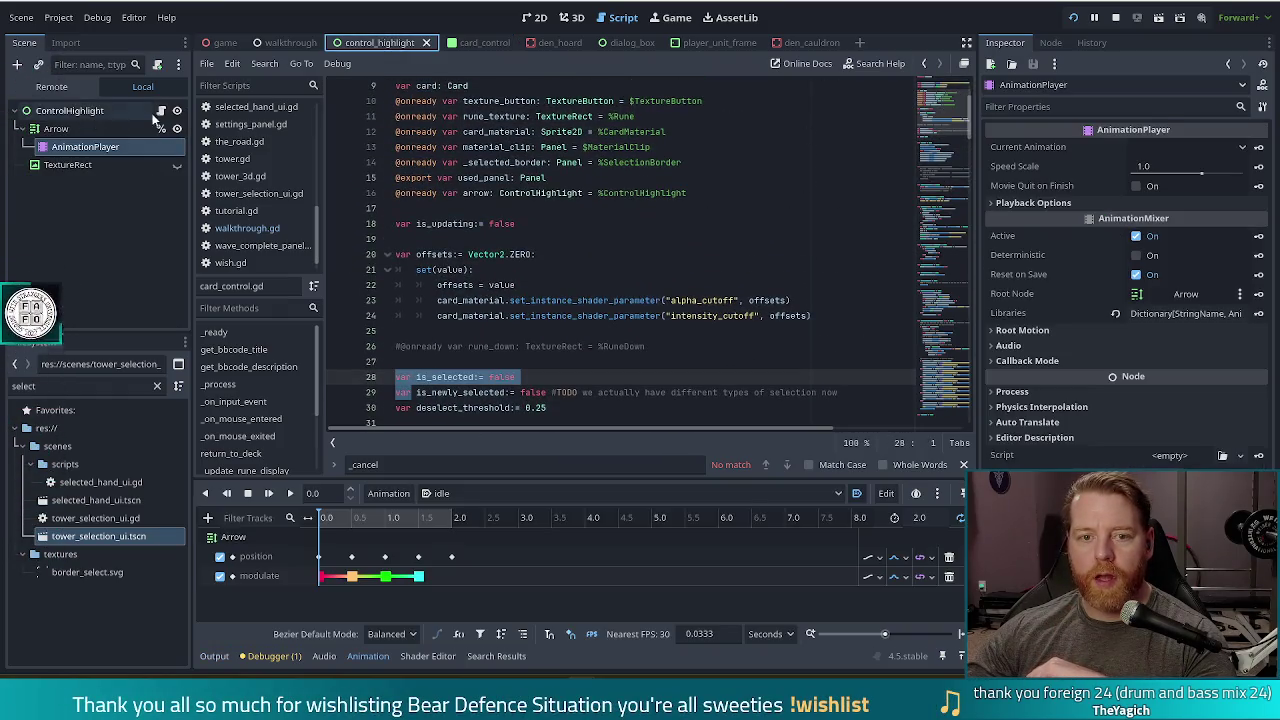
- Add 'shown' and 'hidden' signal declarations below the margin export in control_highlight.gd
left_click(160, 111)
left_click(617, 240)
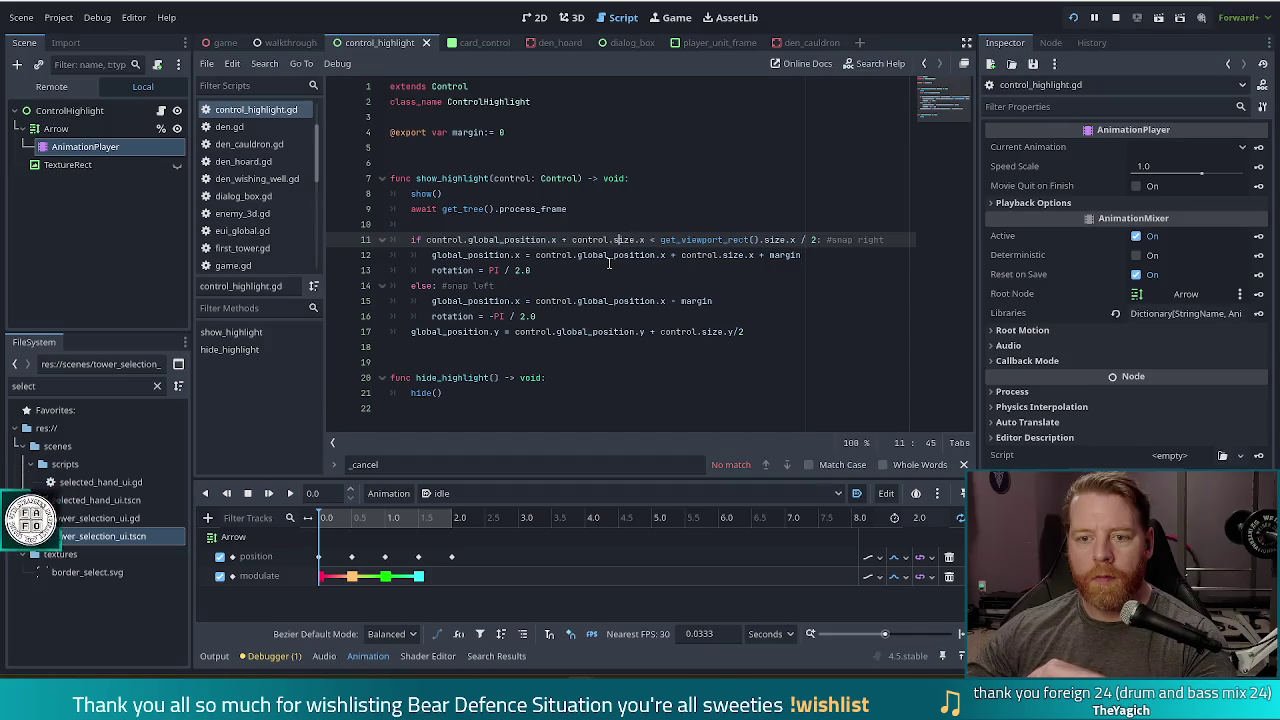
left_click(565, 145)
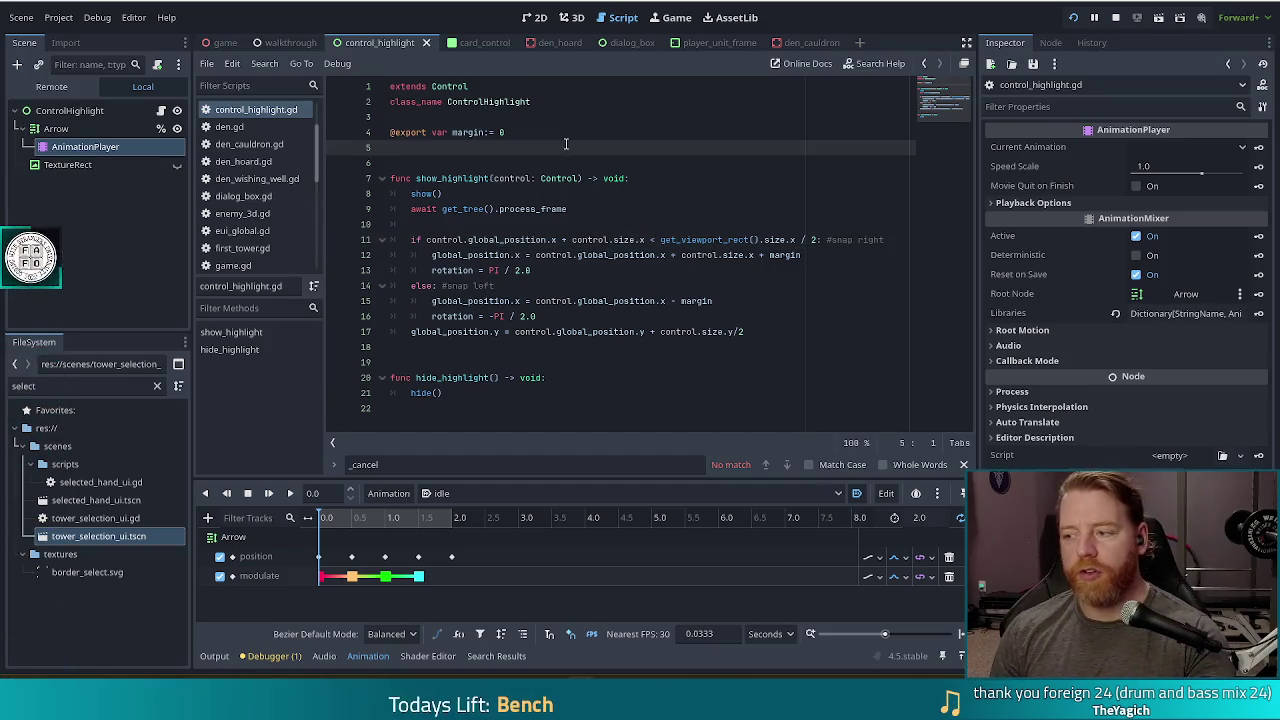
key("Return")
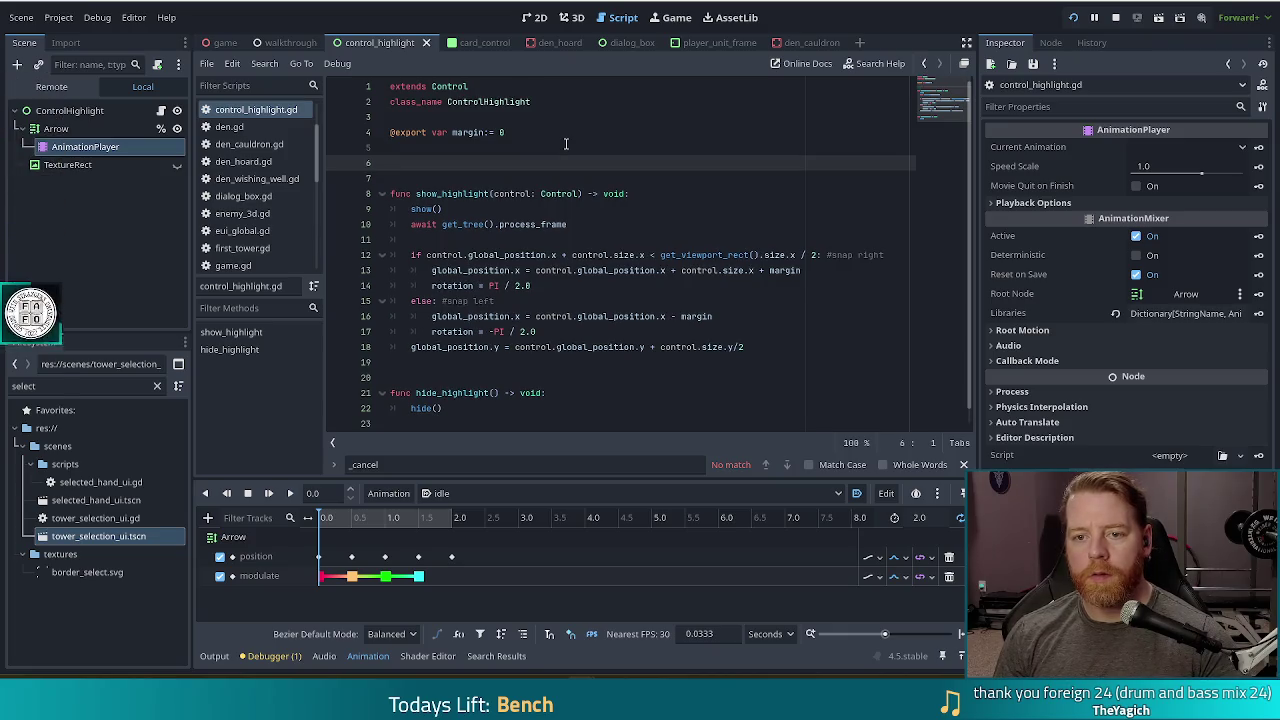
key("Return")
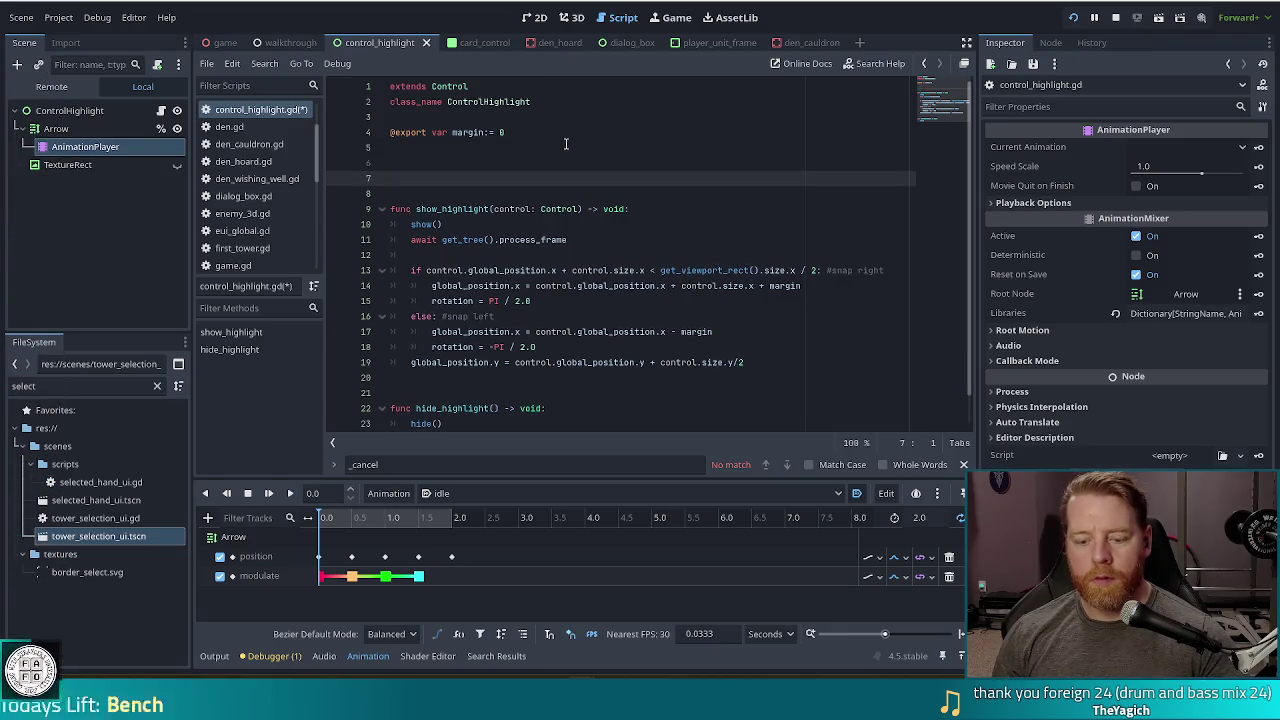
type("@")
key("BackSpace")
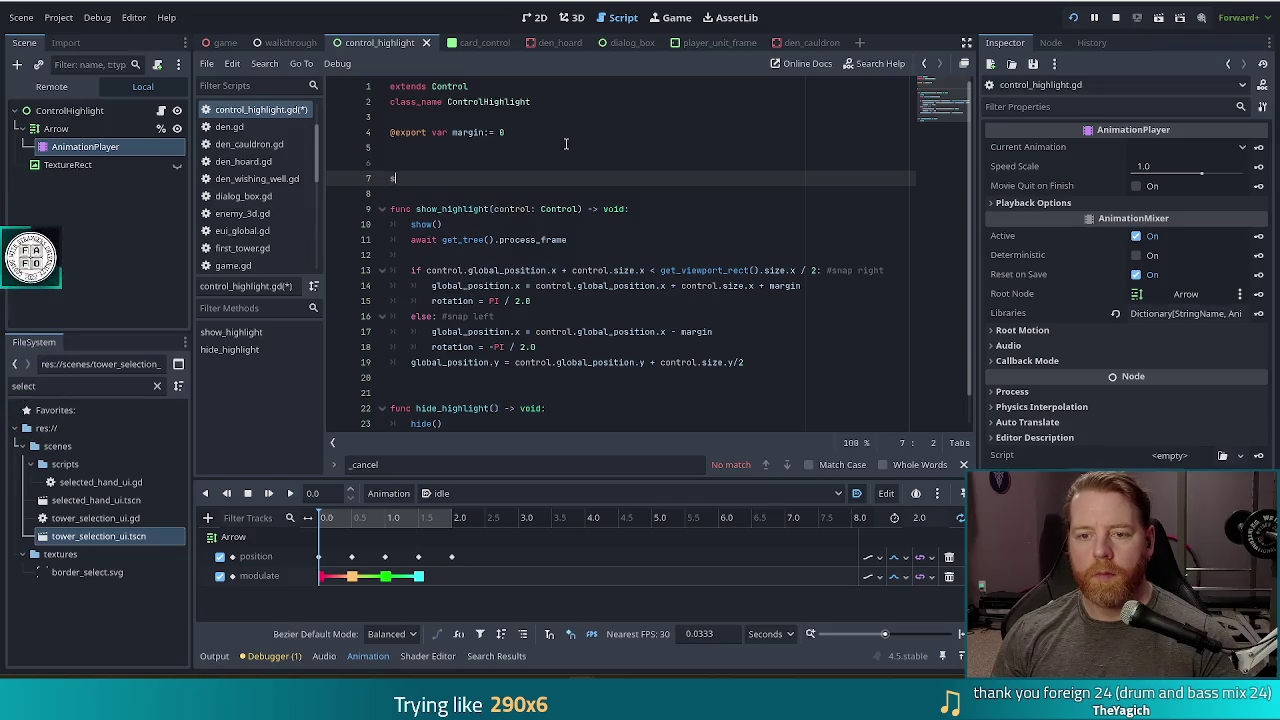
type("signalchow")
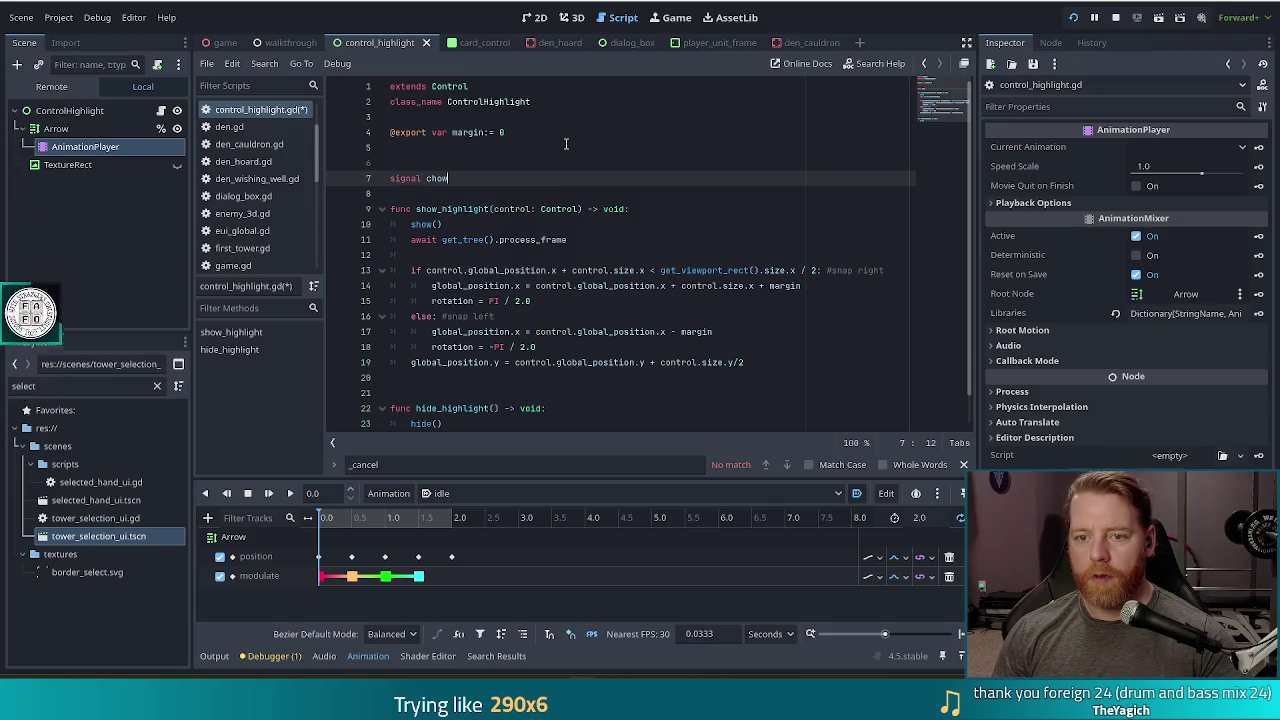
type("o")
type("_high")
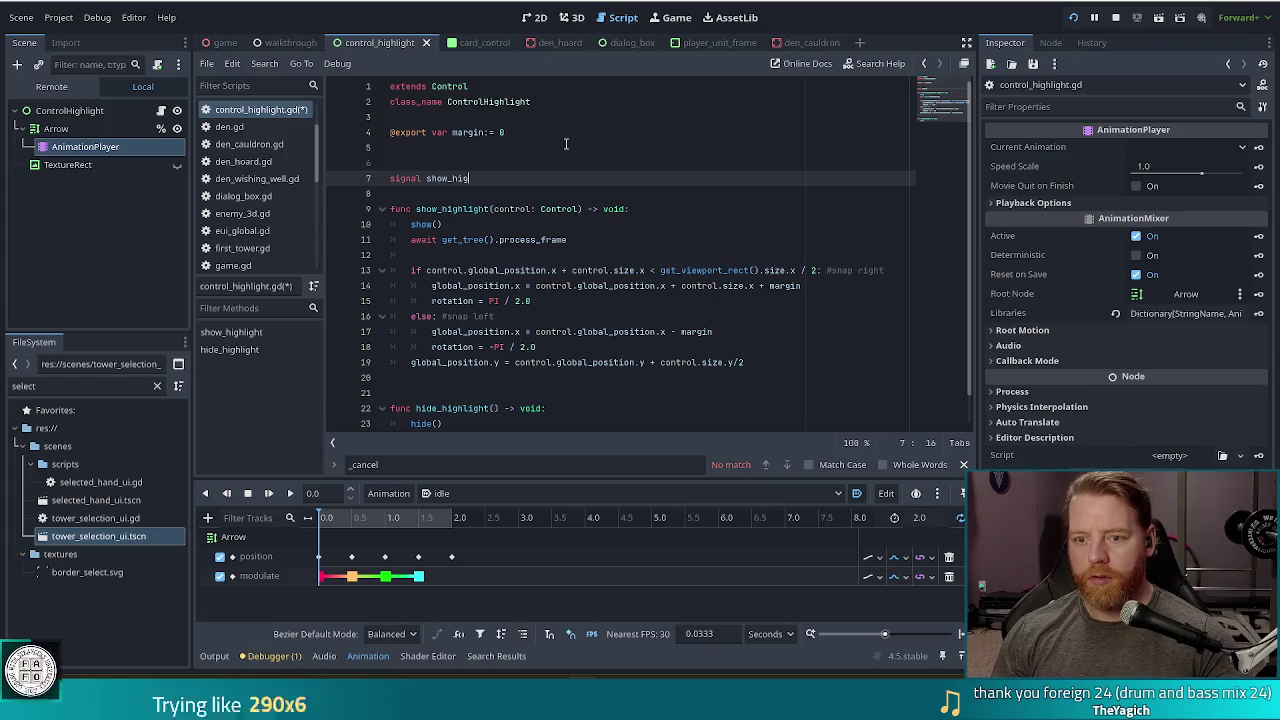
key("BackSpace")
key("BackSpace")
key("BackSpace")
type("n")
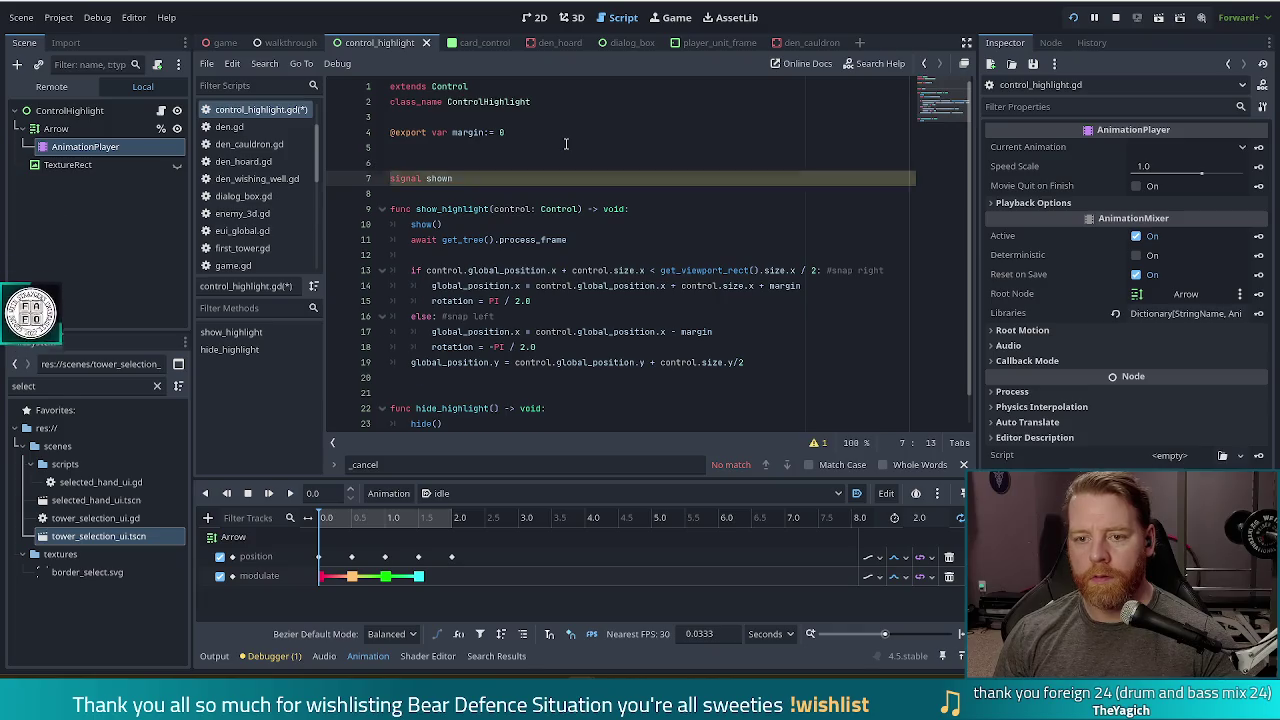
key("Return")
type("signal hidden")
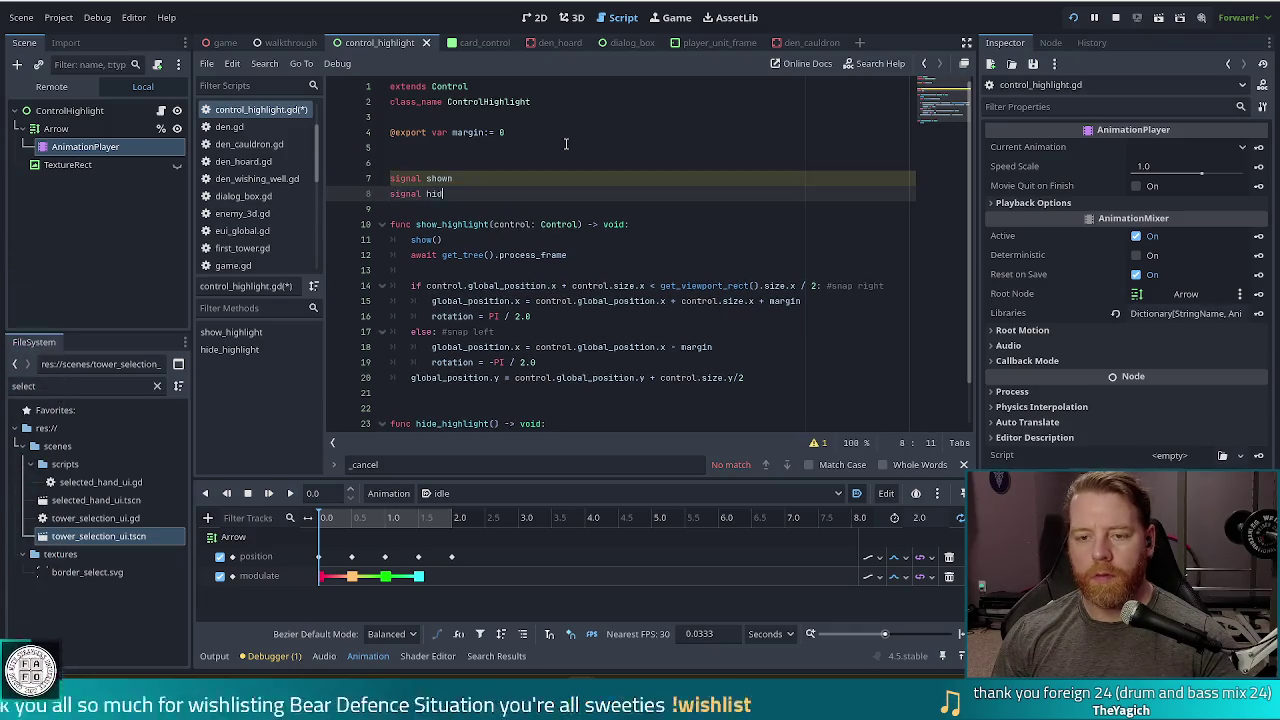
key("Return")
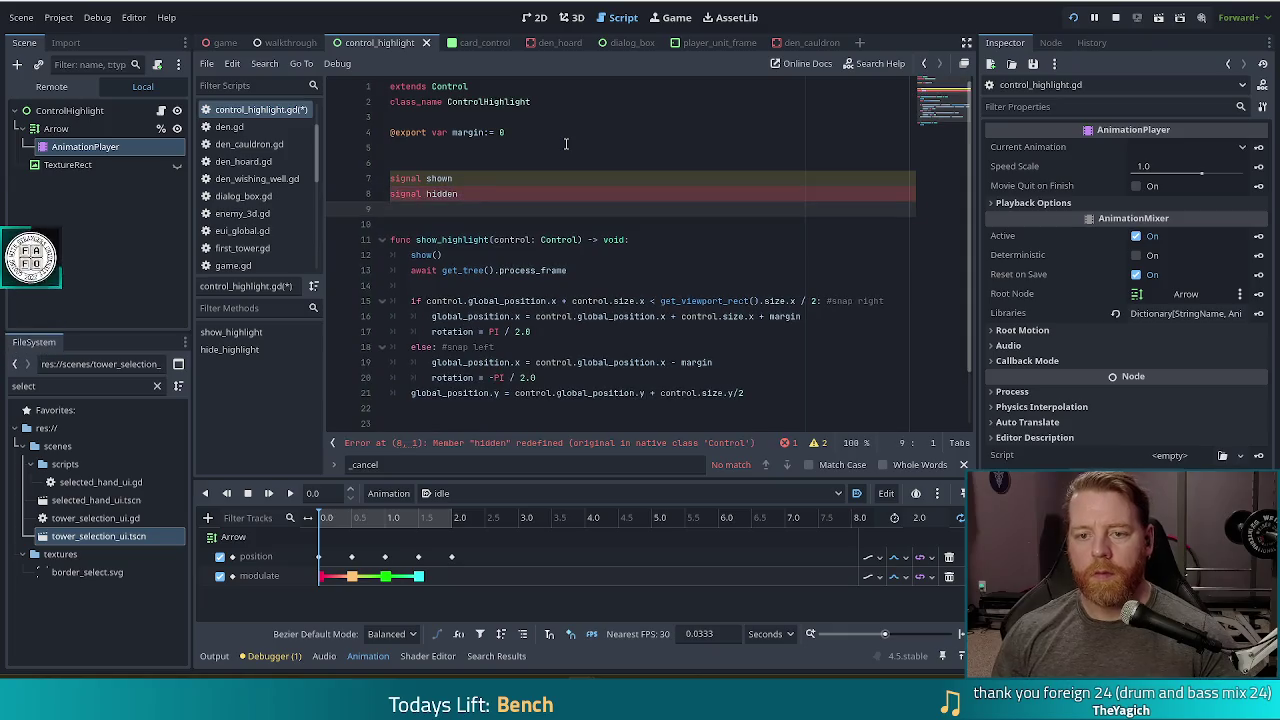
- Remove the two new signal declarations again
left_click(433, 195)
left_click(431, 178)
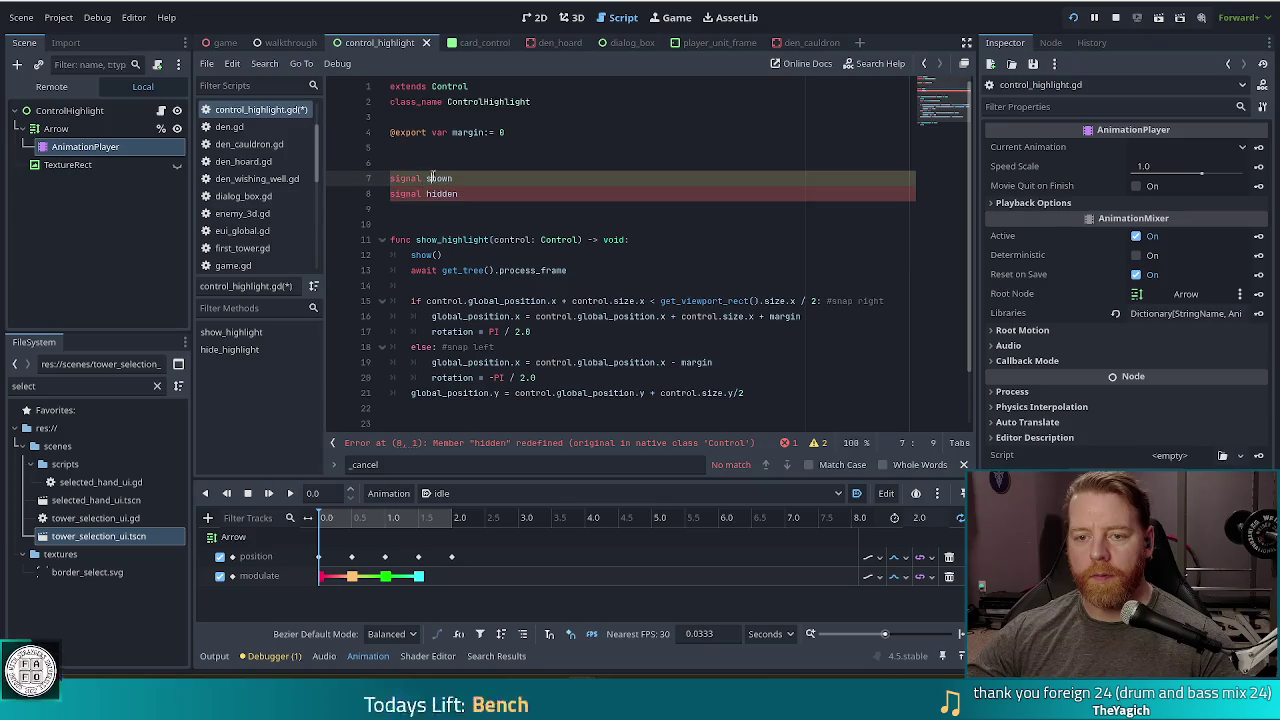
mouse_move(468, 194)
left_mouse_down()
mouse_move(480, 177)
mouse_move(426, 178)
left_mouse_up()
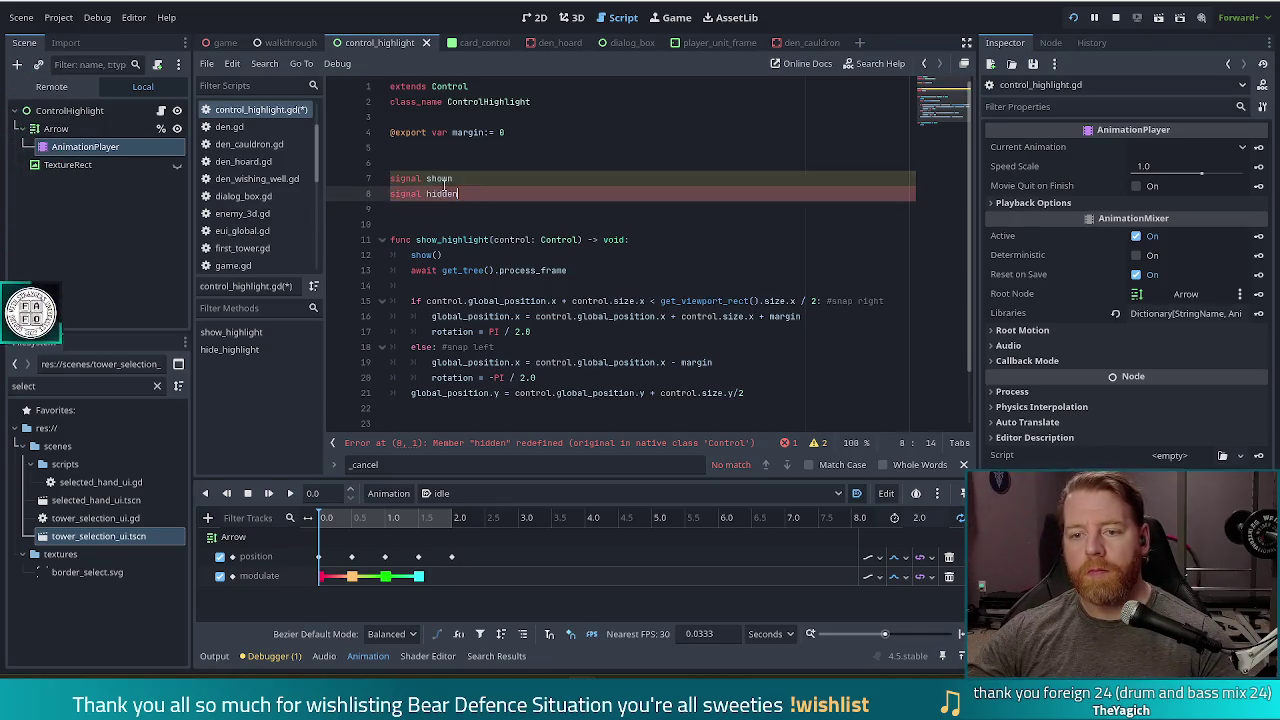
left_click(443, 177)
double_click(432, 178)
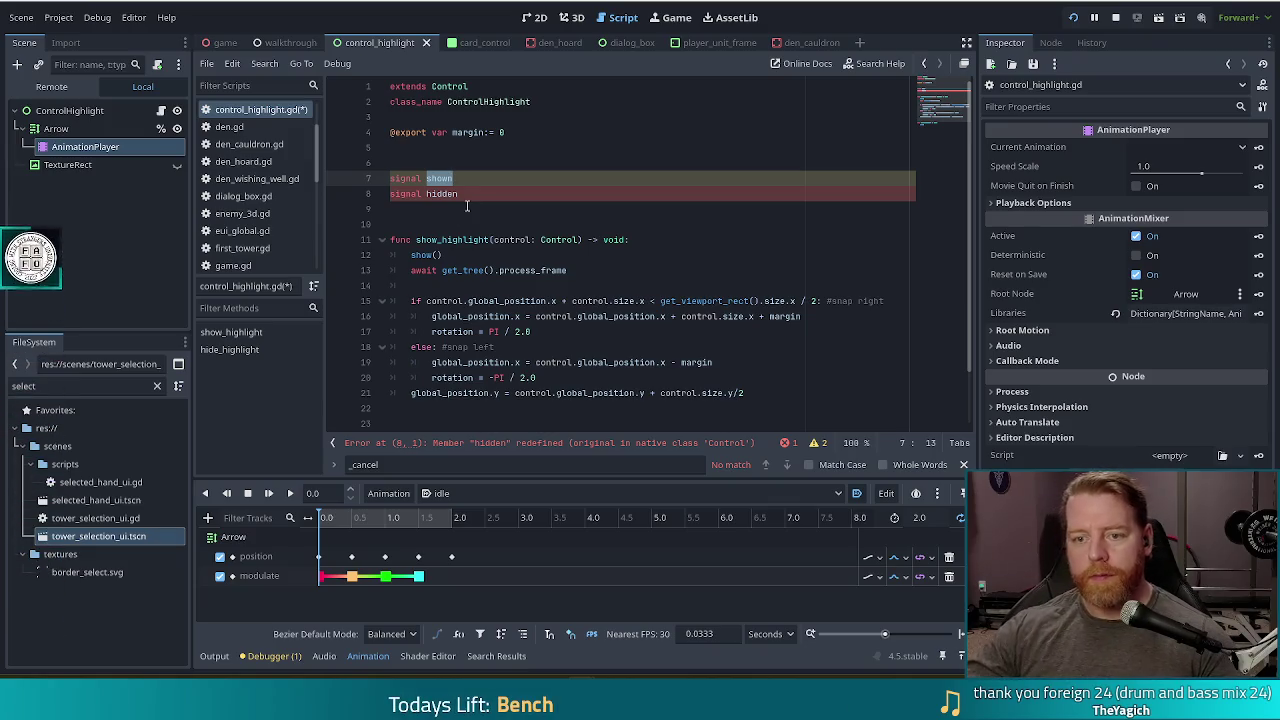
left_click_drag(460, 194, 427, 178)
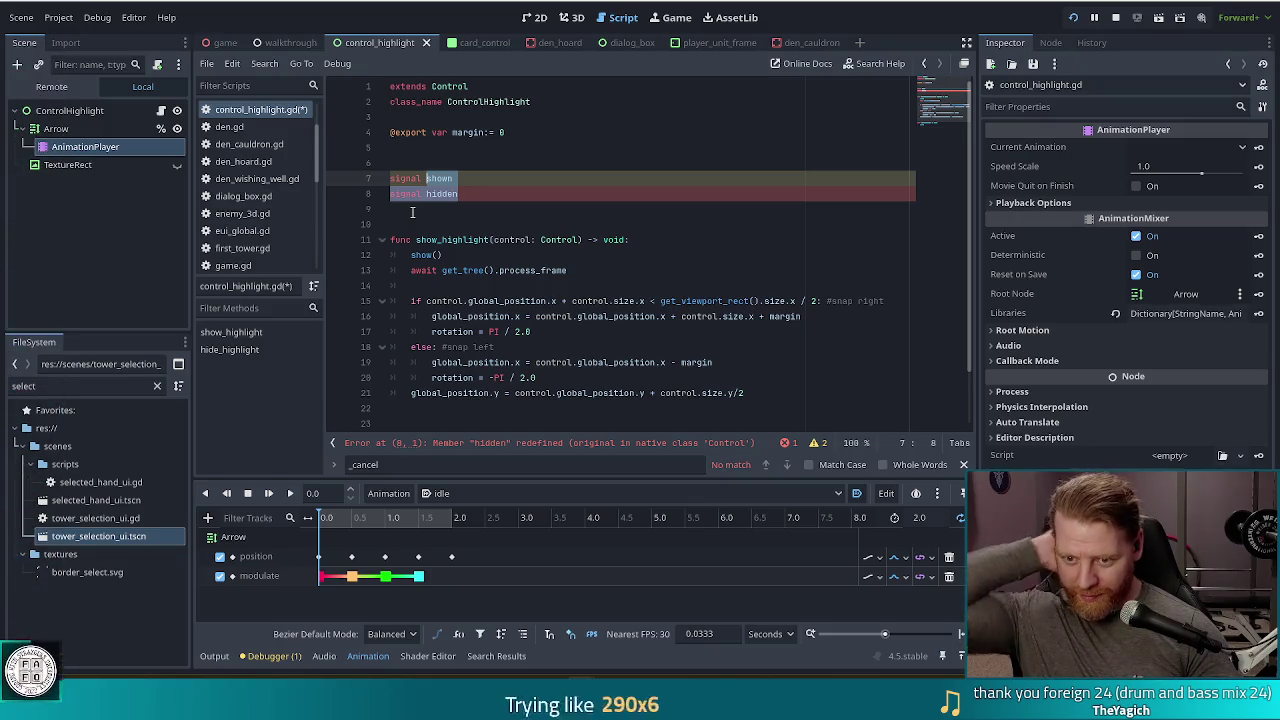
left_click(497, 187)
scroll(535, 284, "down", 1)
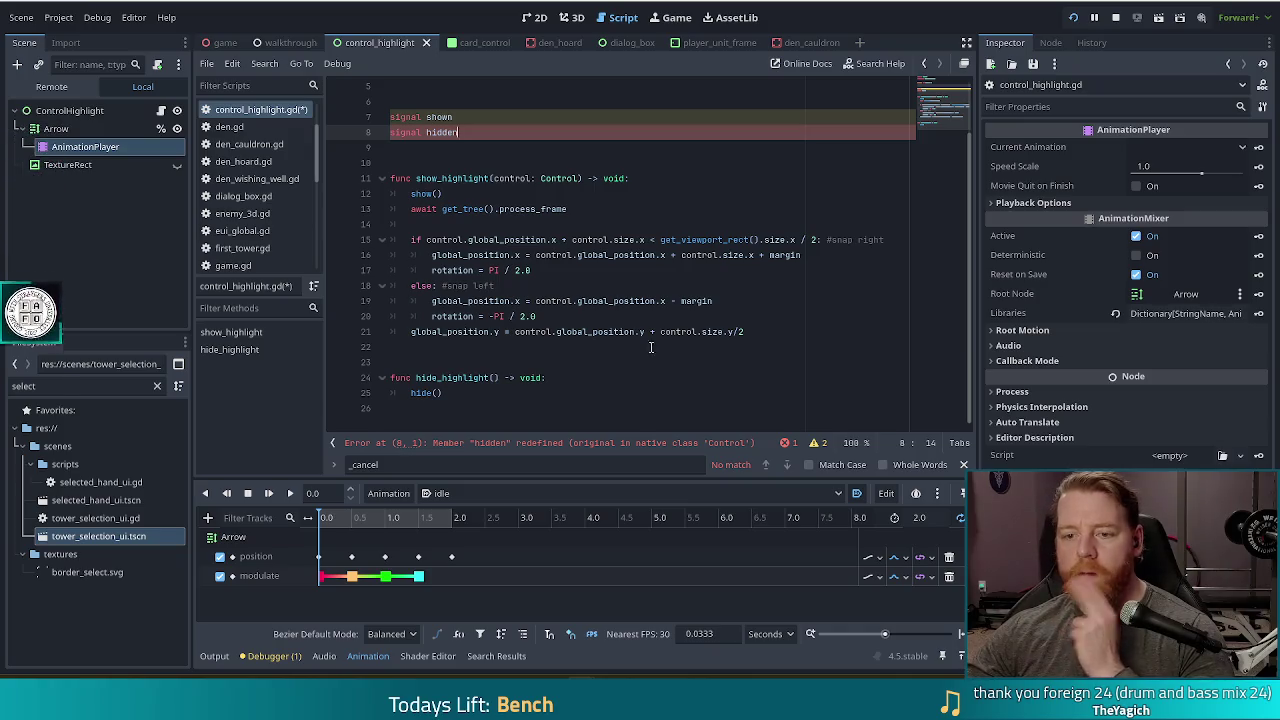
left_click(640, 286)
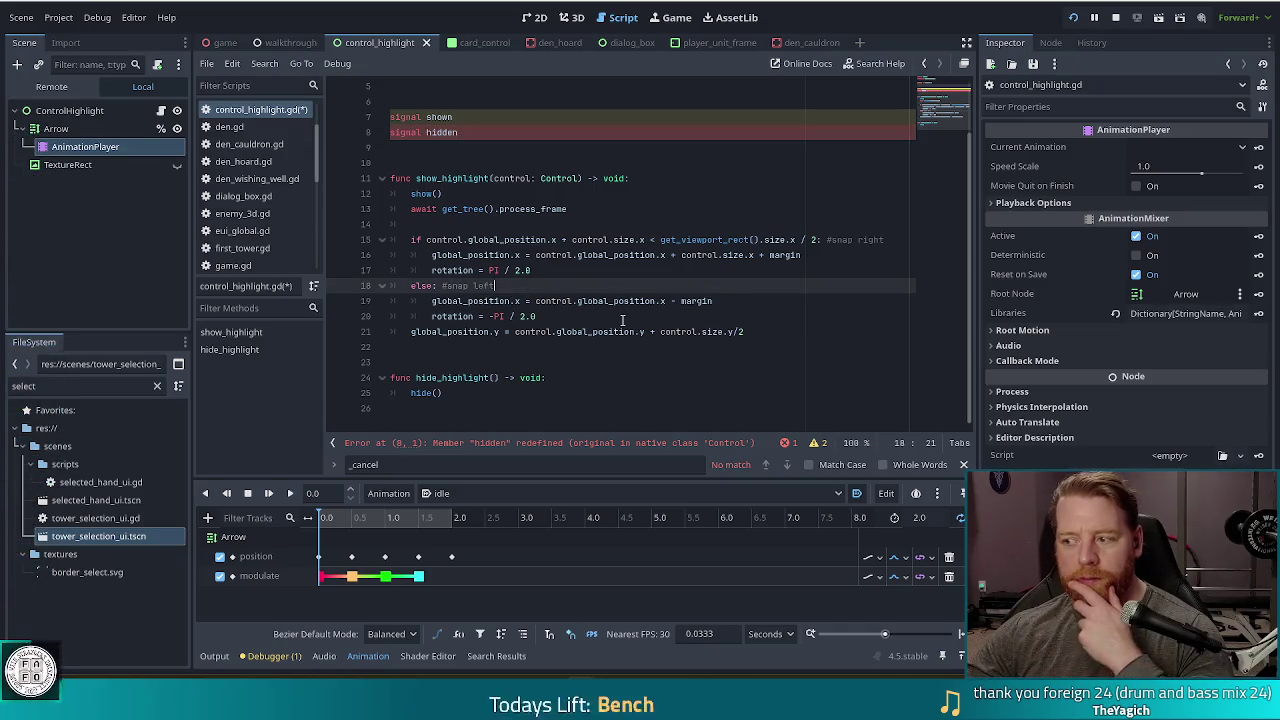
left_click_drag(460, 132, 376, 117)
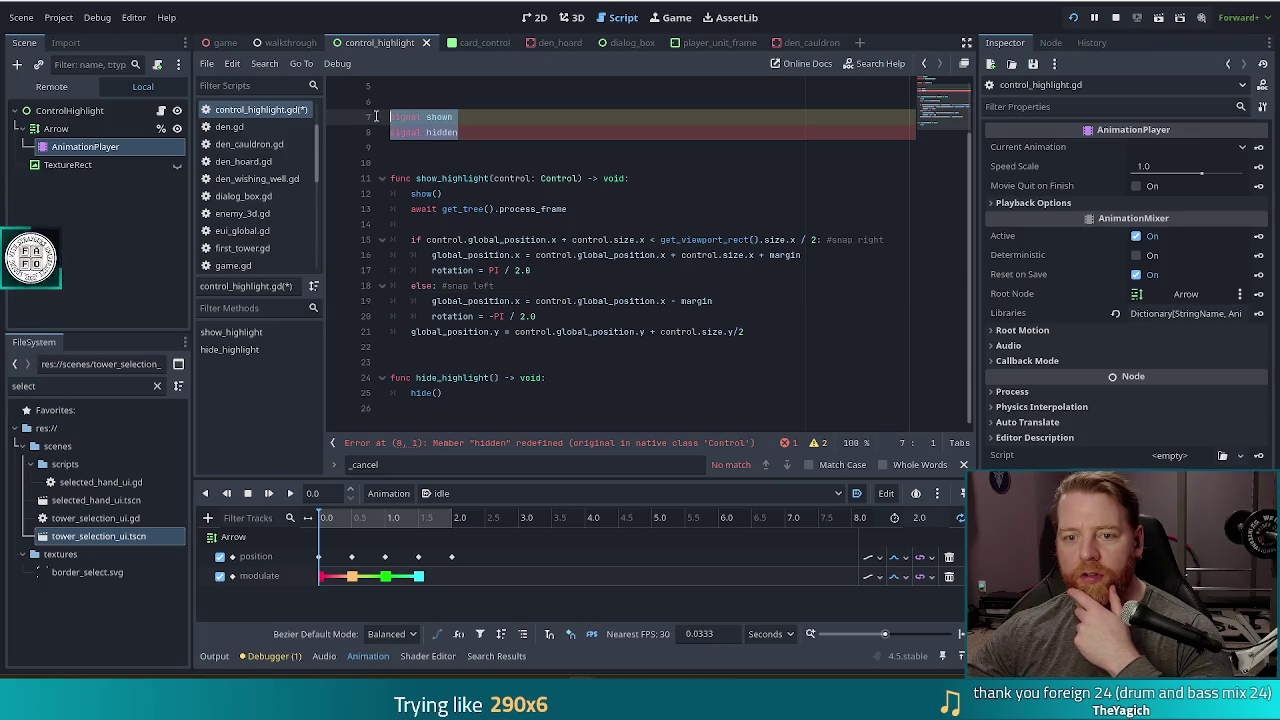
type("si")
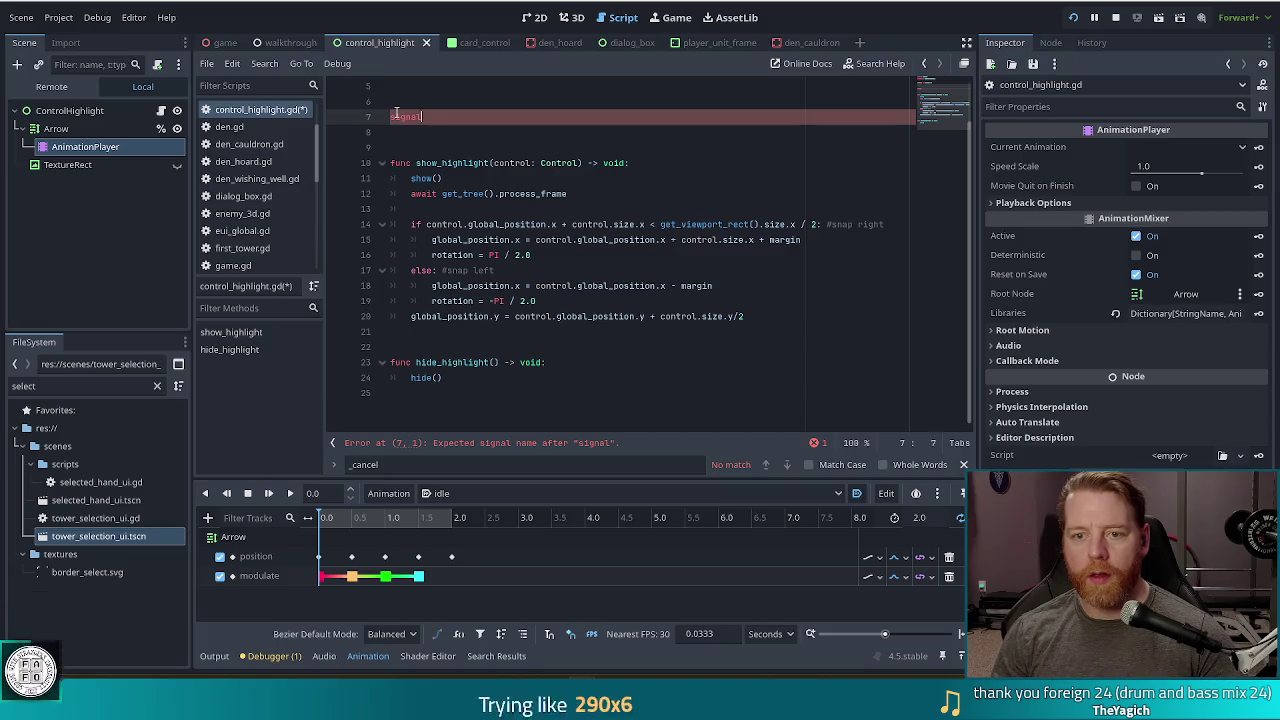
key("BackSpace")
key("BackSpace")
key("BackSpace")
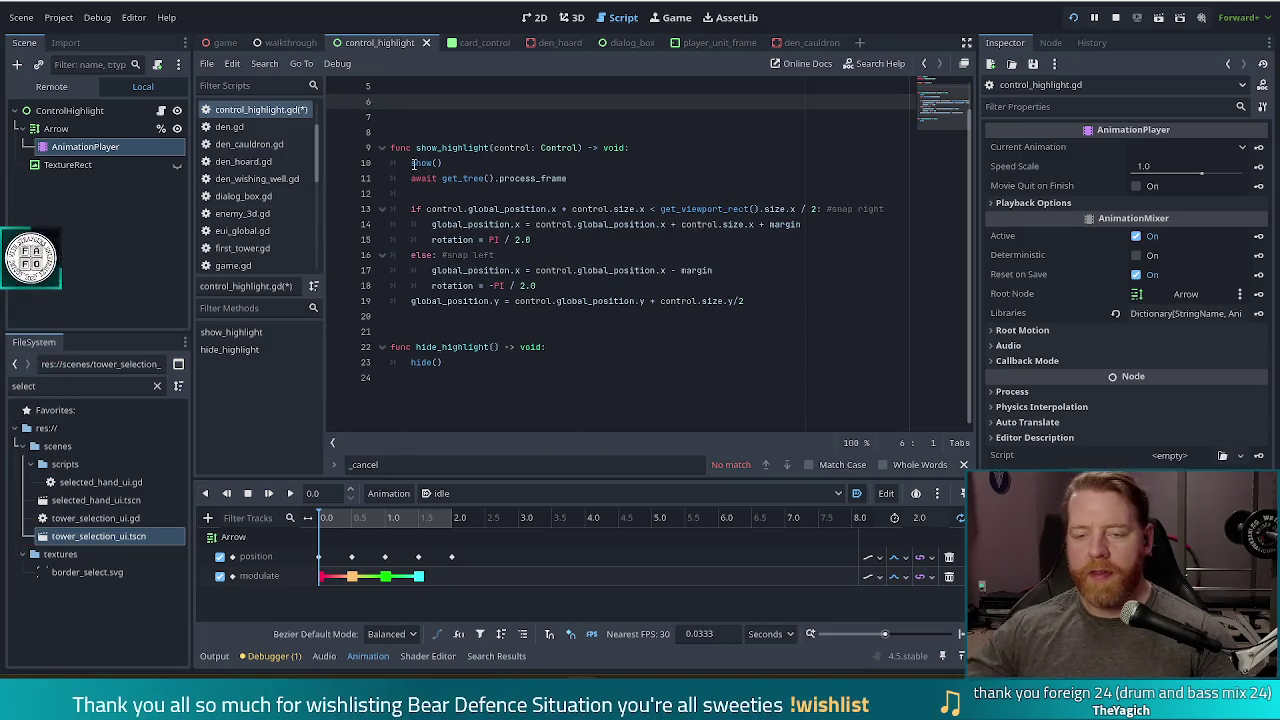
key("BackSpace")
- Delete the leftover empty line 5 and save control_highlight.gd
scroll(580, 306, "up", 2)
left_click_drag(412, 205, 478, 423)
left_click(492, 285)
left_click(530, 162)
key("BackSpace")
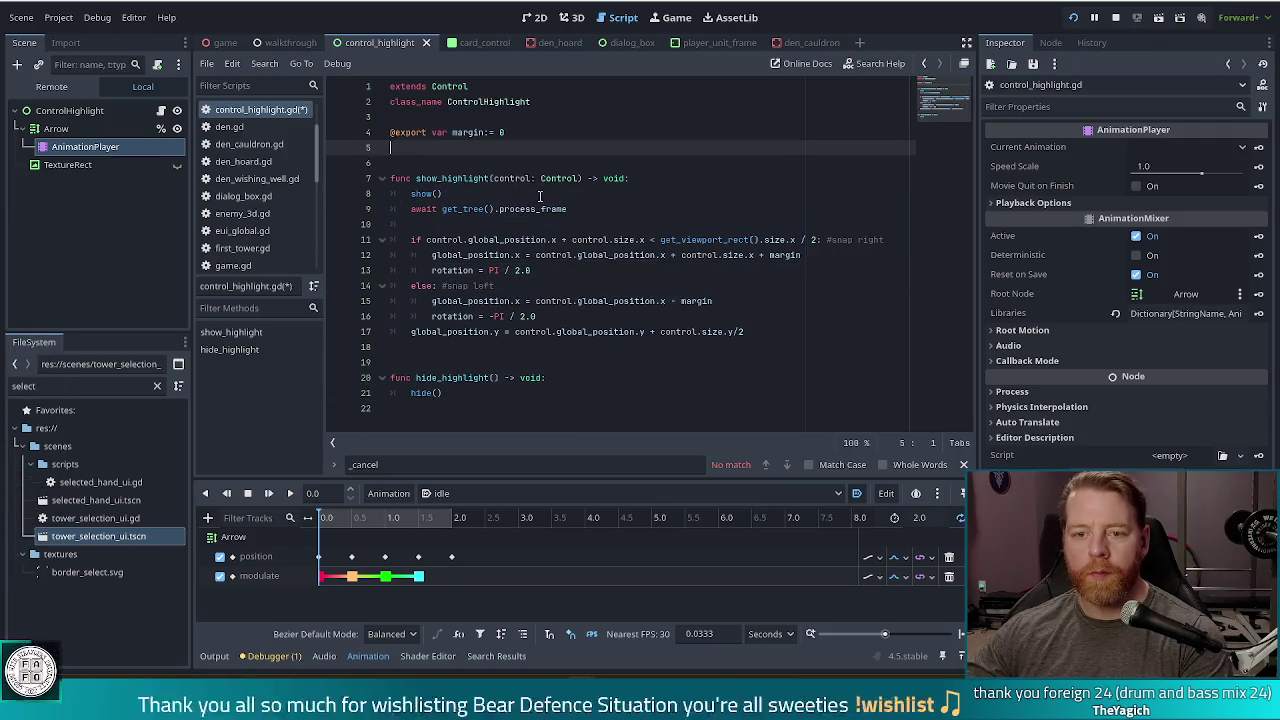
key("ctrl+s")
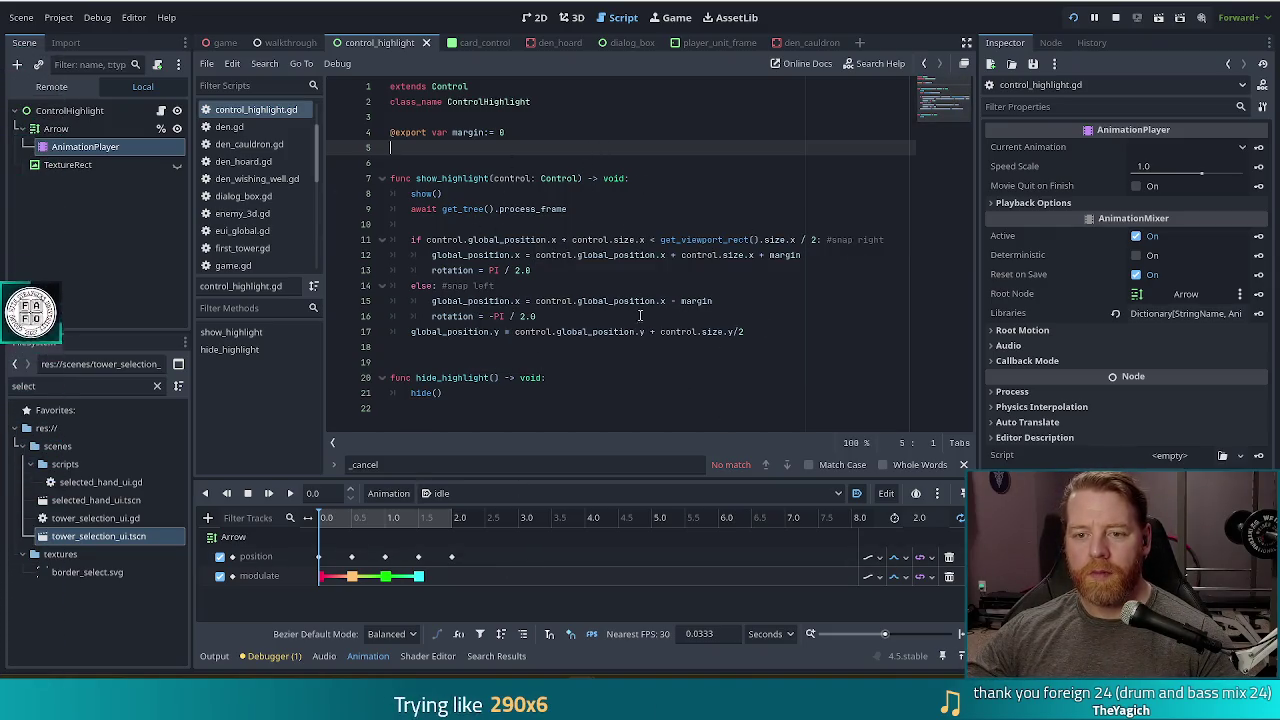
- Try a 'signal hidden' declaration on line 5, then delete it and save again
left_click(486, 194)
left_click(476, 392)
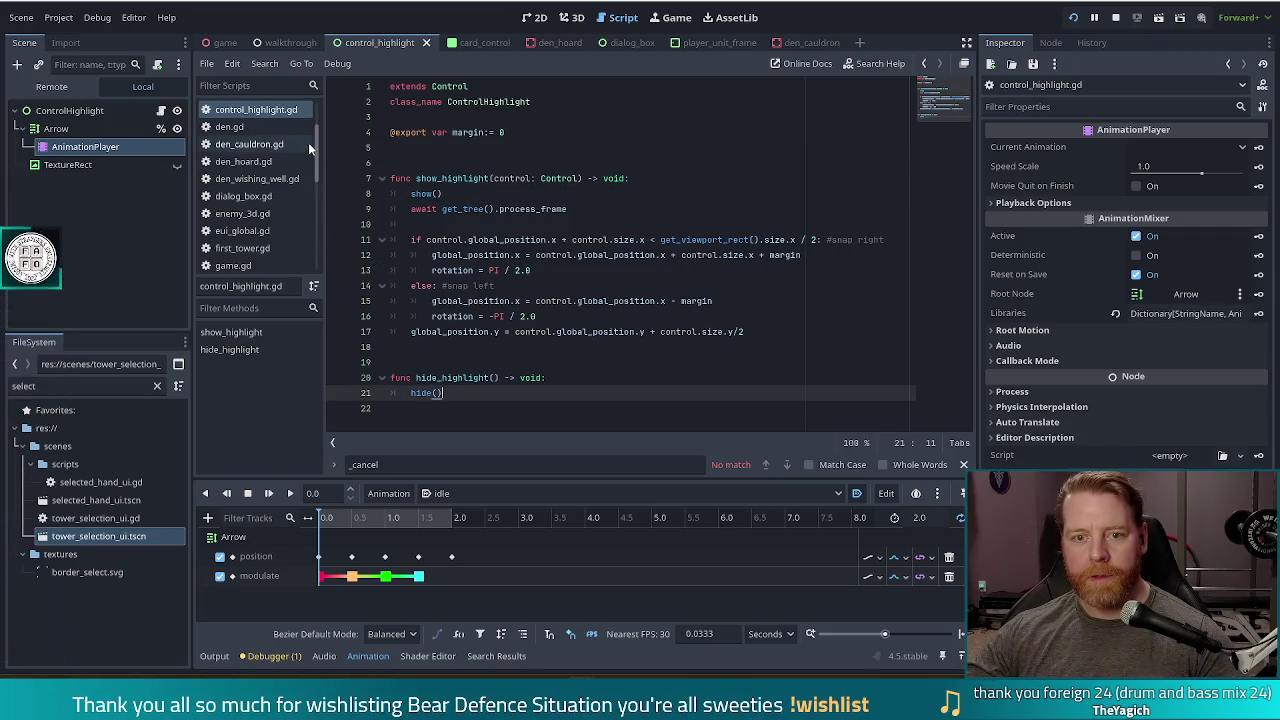
scroll(270, 160, "up", 2)
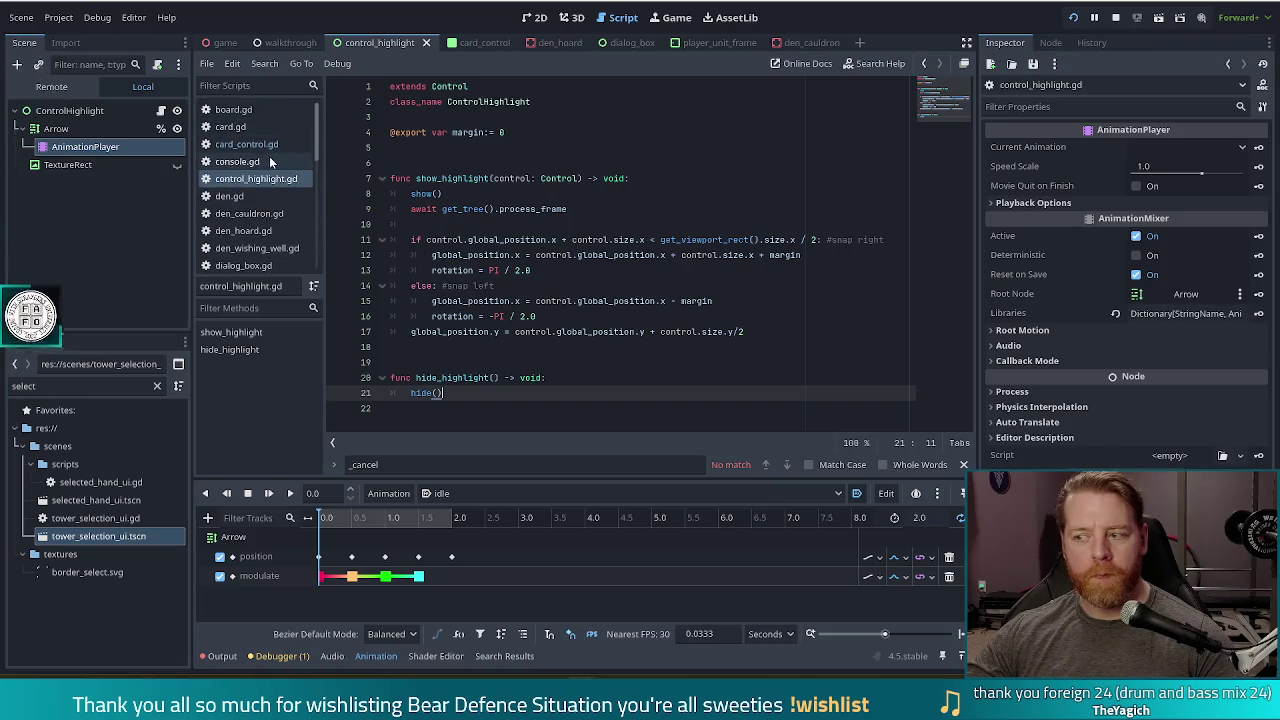
left_click(471, 148)
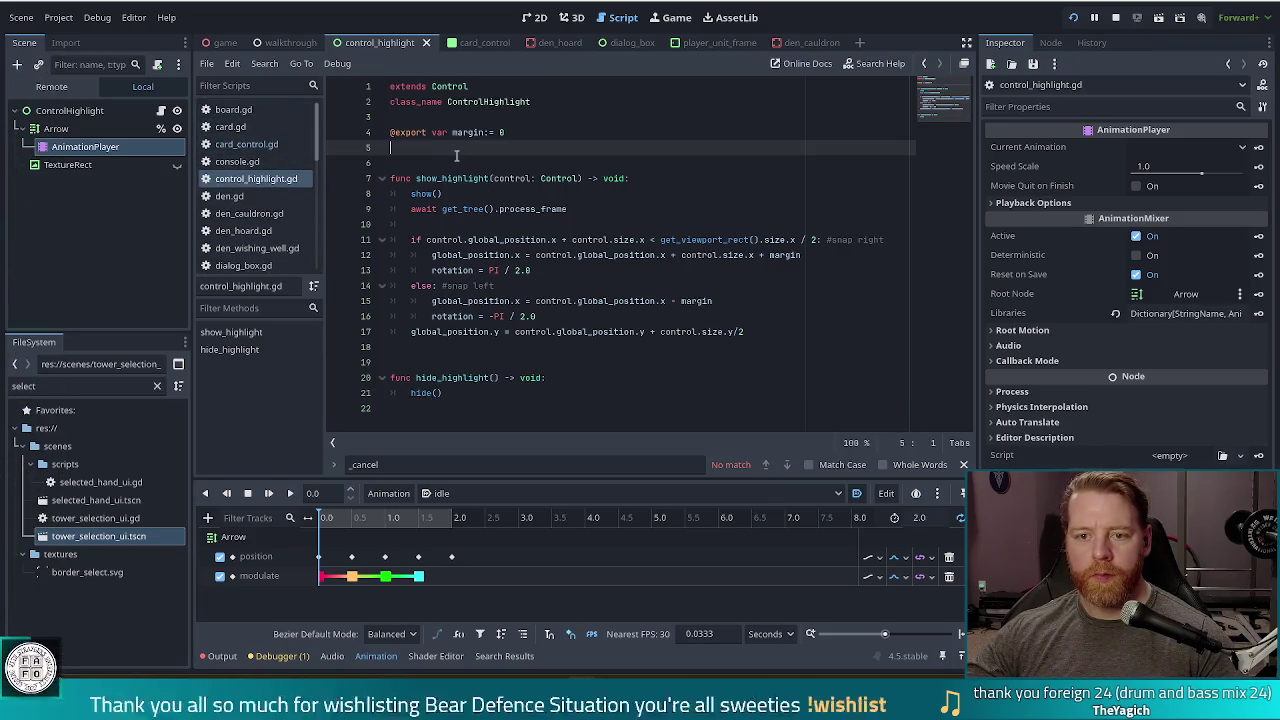
key("Return")
key("Return")
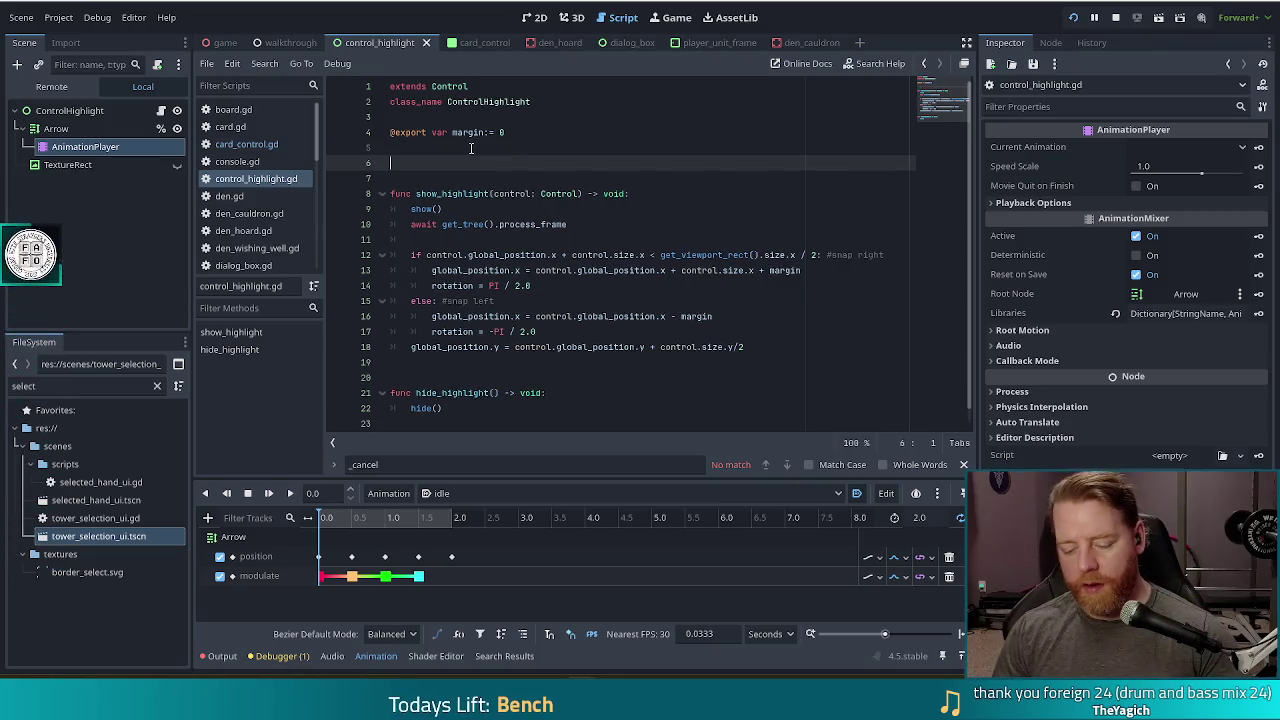
type("signal hidden")
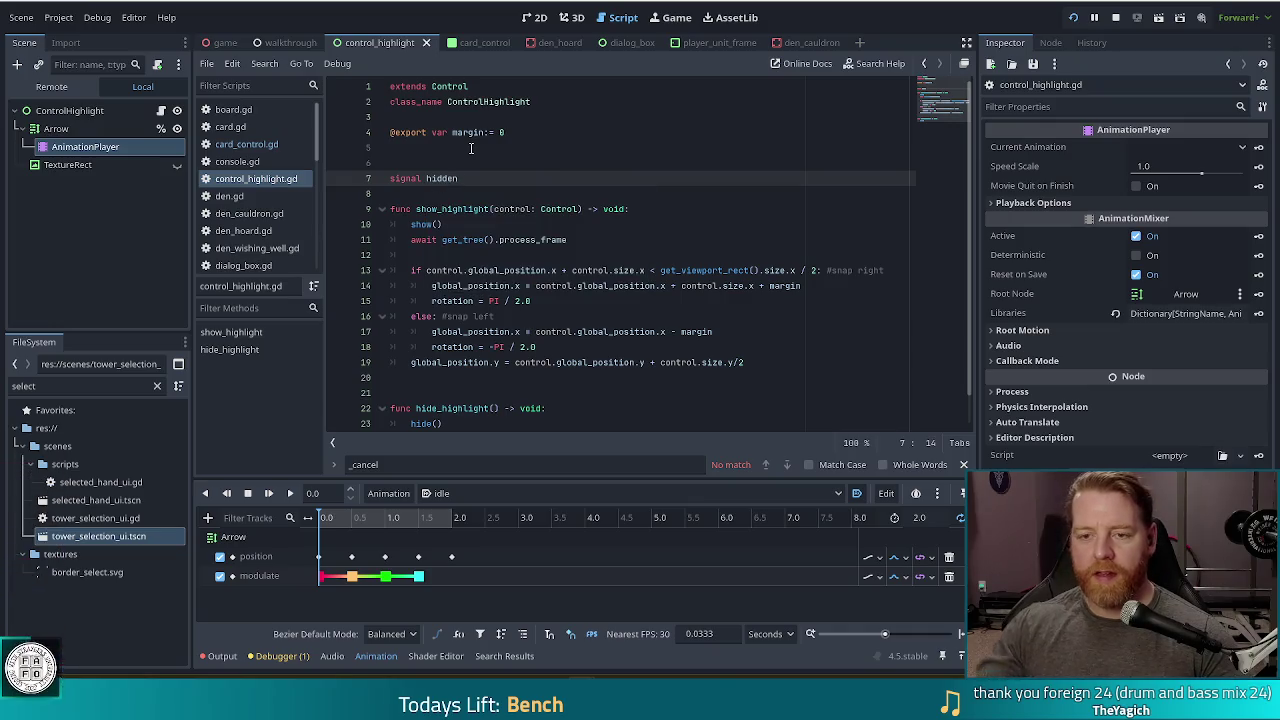
key("Left")
key("Left")
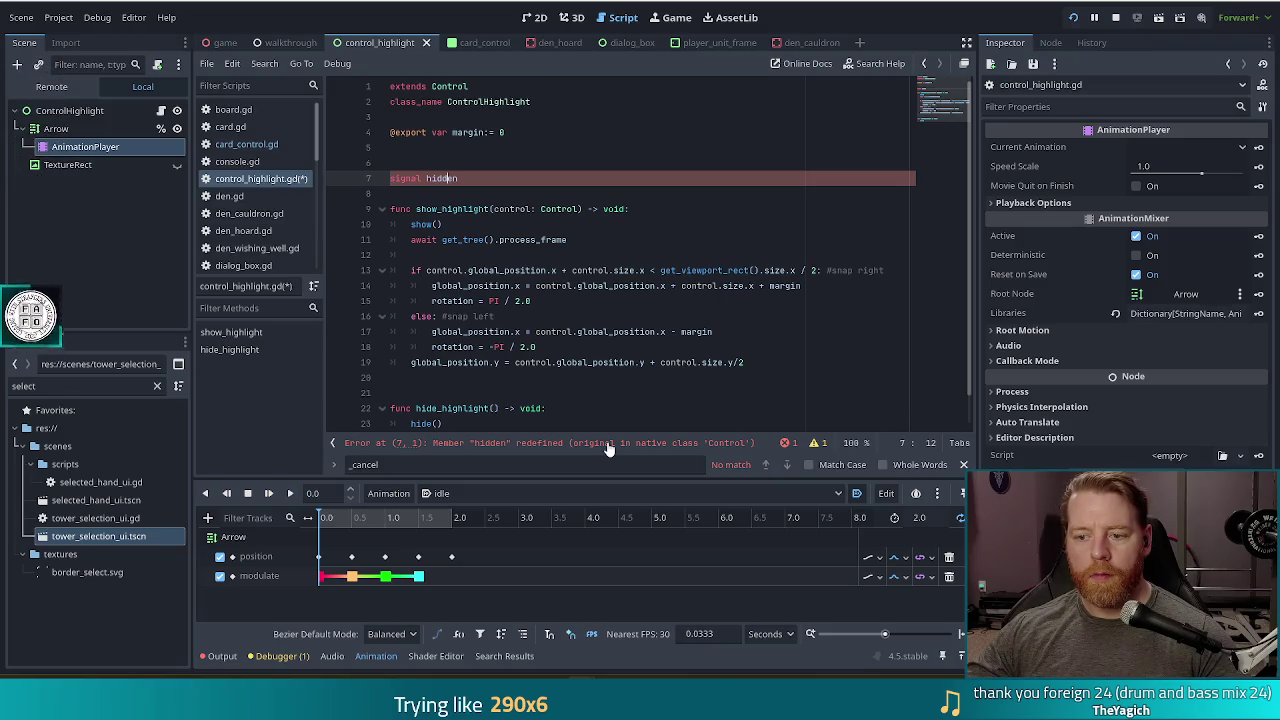
key("Home")
key("shift+End")
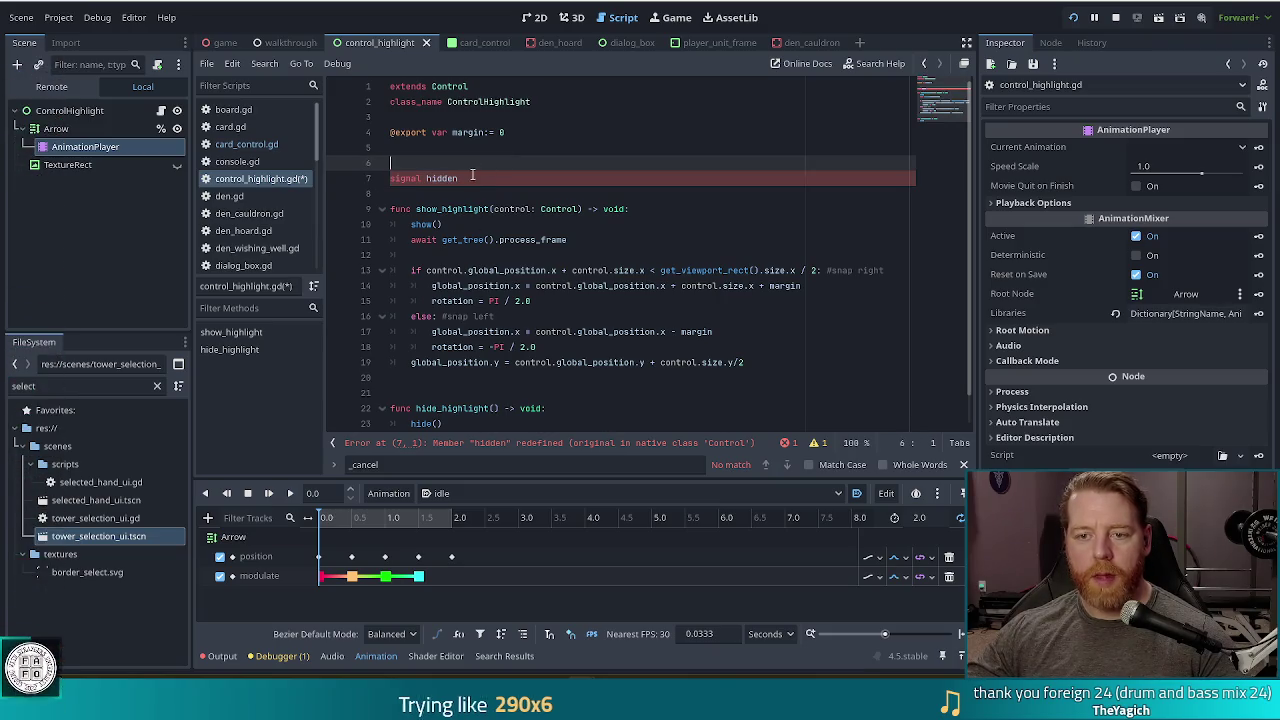
key("BackSpace")
key("BackSpace")
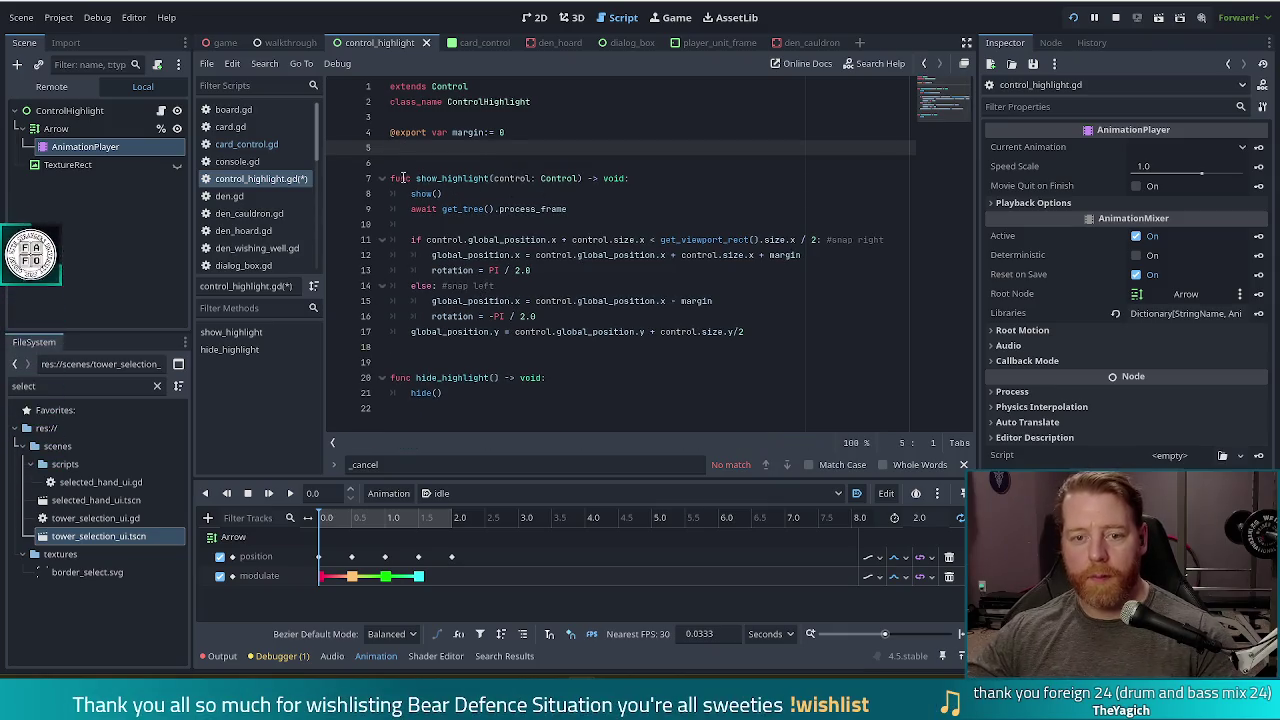
key("ctrl+s")
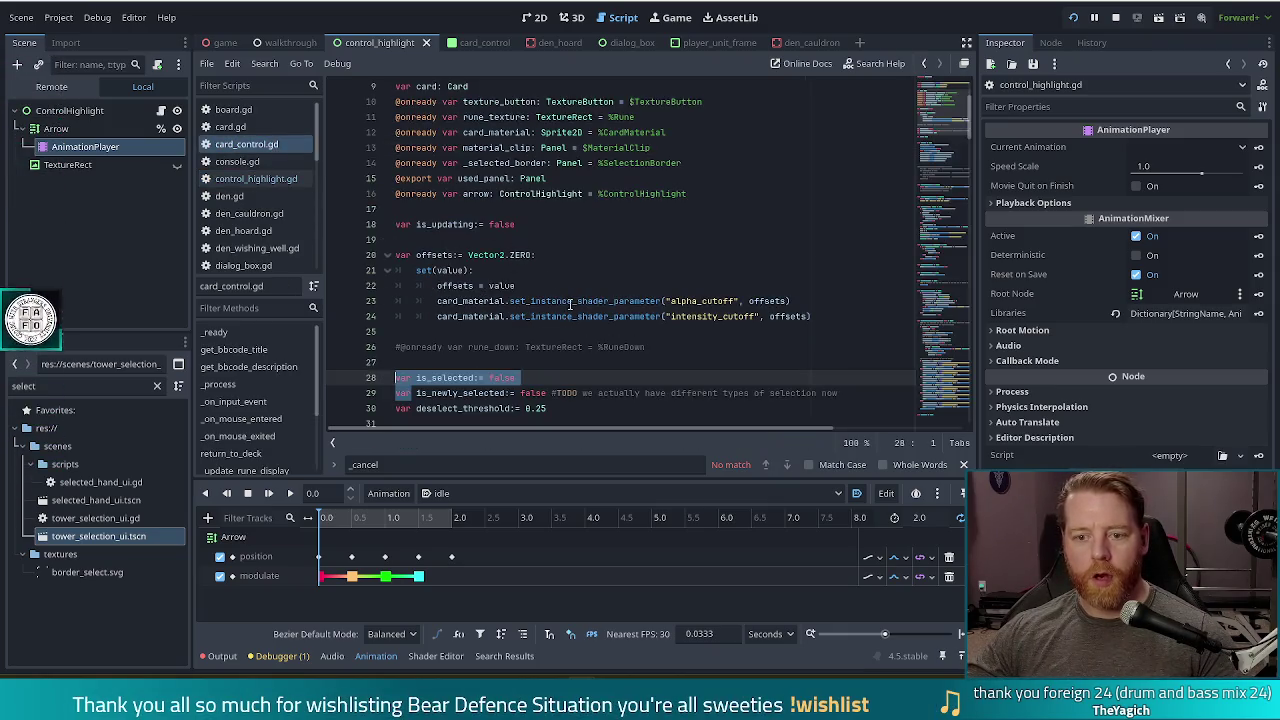
- Start a new line at the end of _ready referencing Global.game_ui.control_highlight
left_click(570, 300)
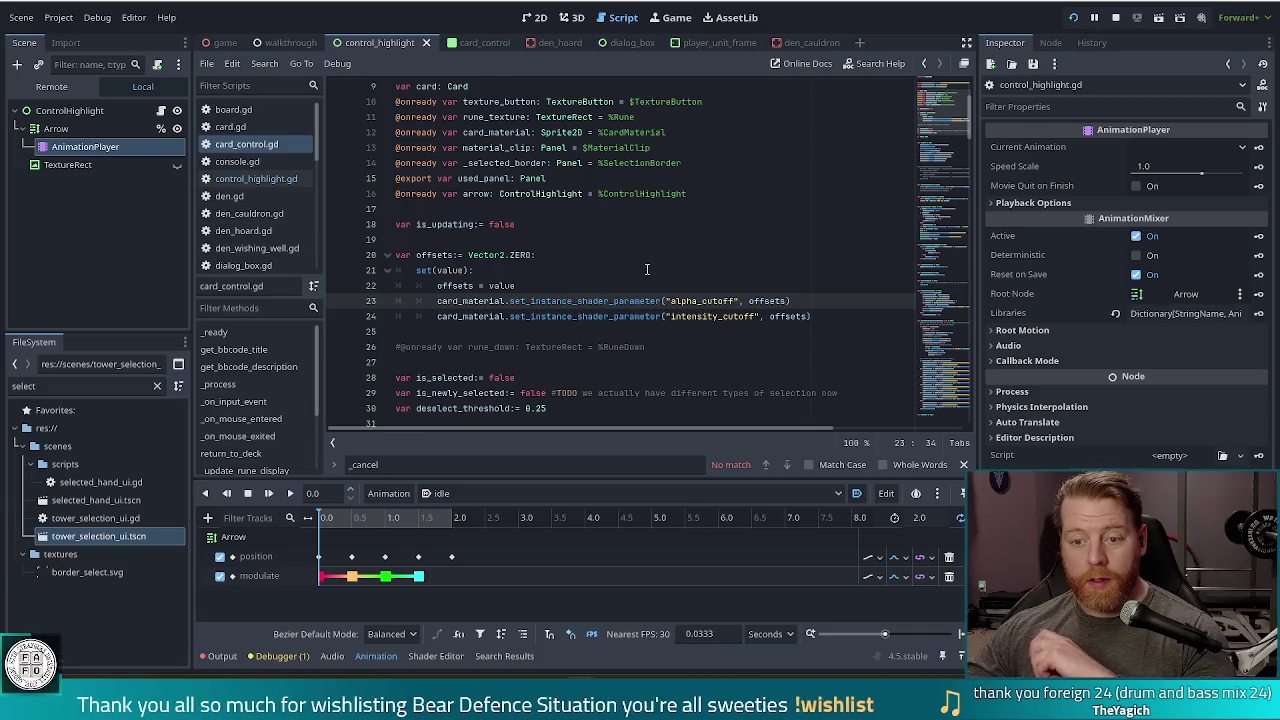
scroll(688, 315, "down", 2)
scroll(688, 315, "down", 2)
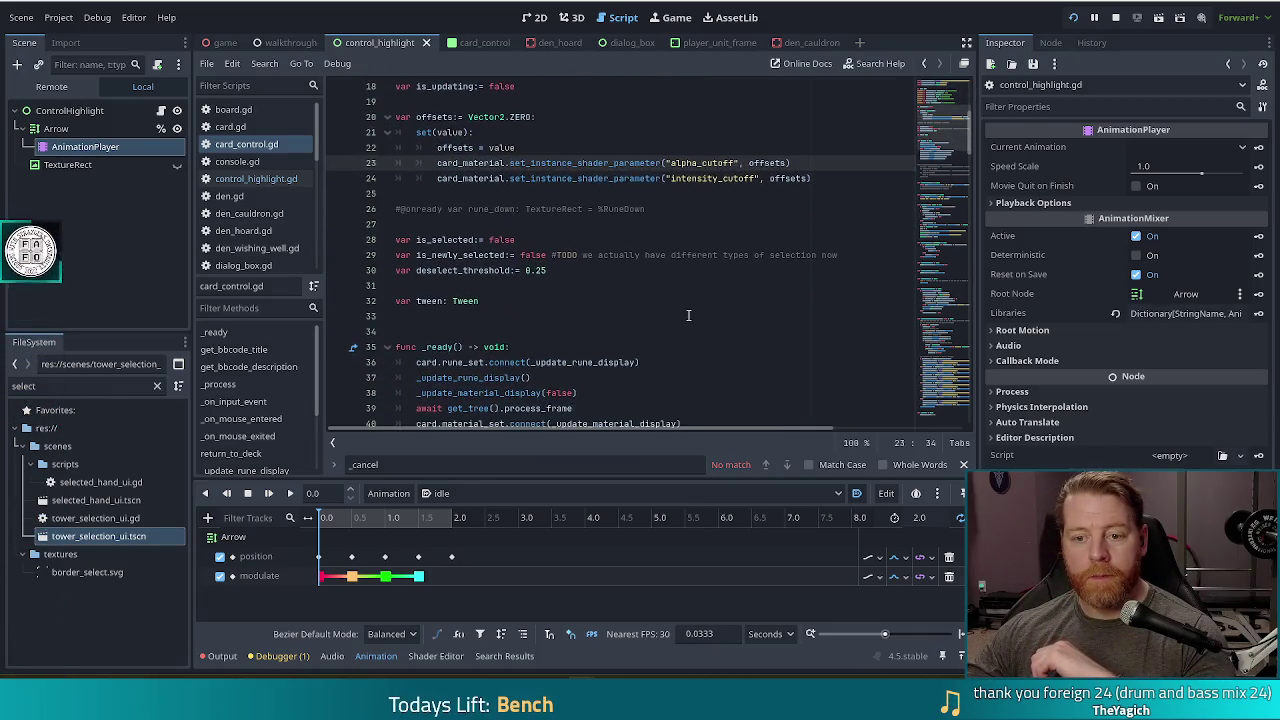
scroll(688, 315, "down", 3)
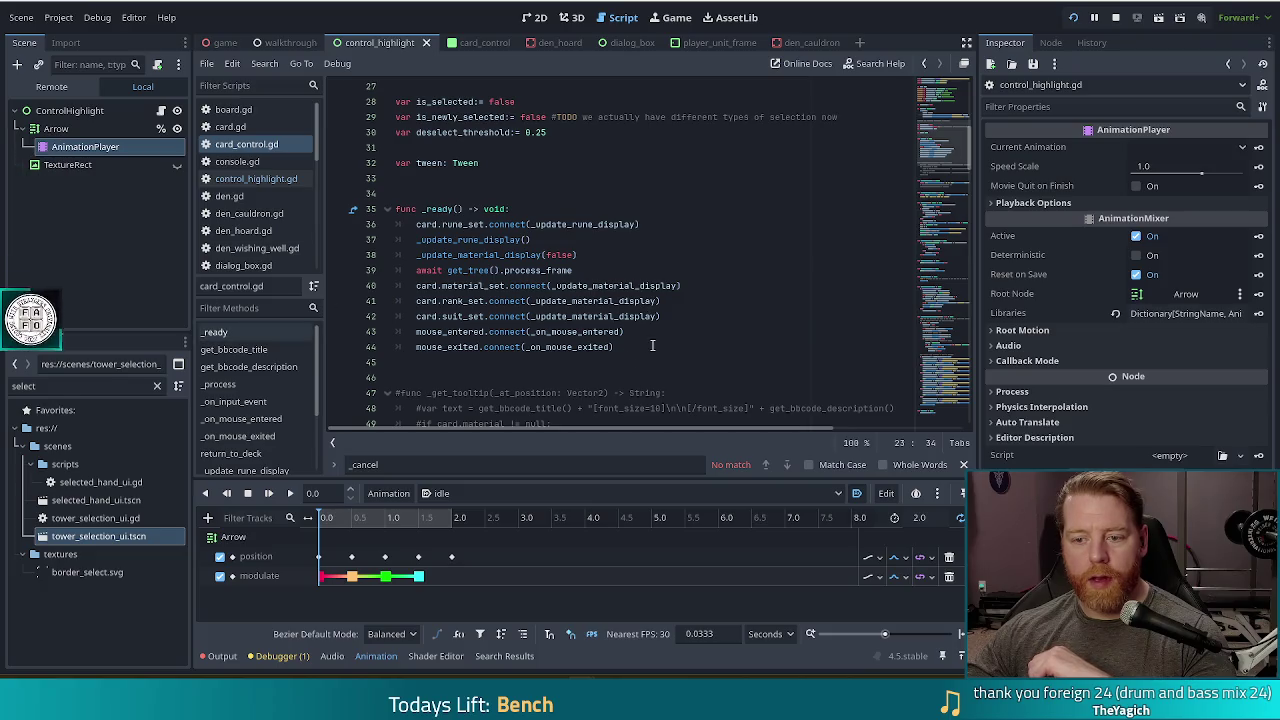
left_click(654, 346)
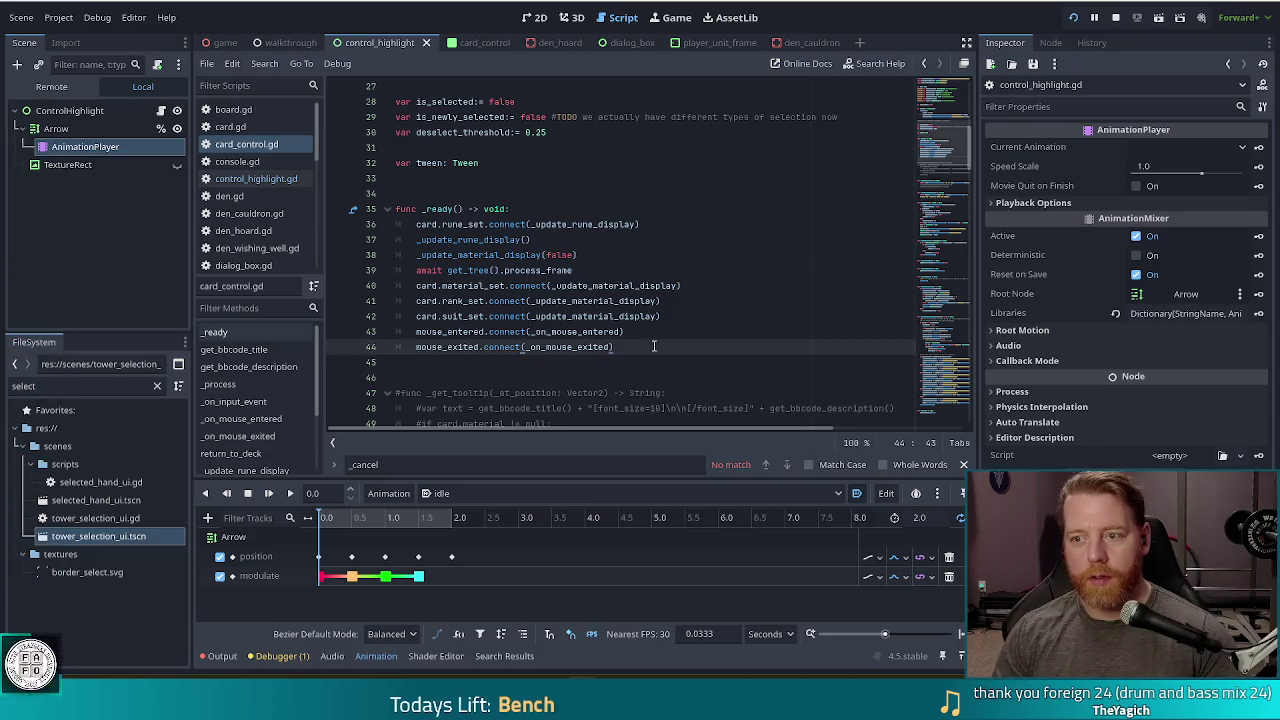
key("Return")
type("Global")
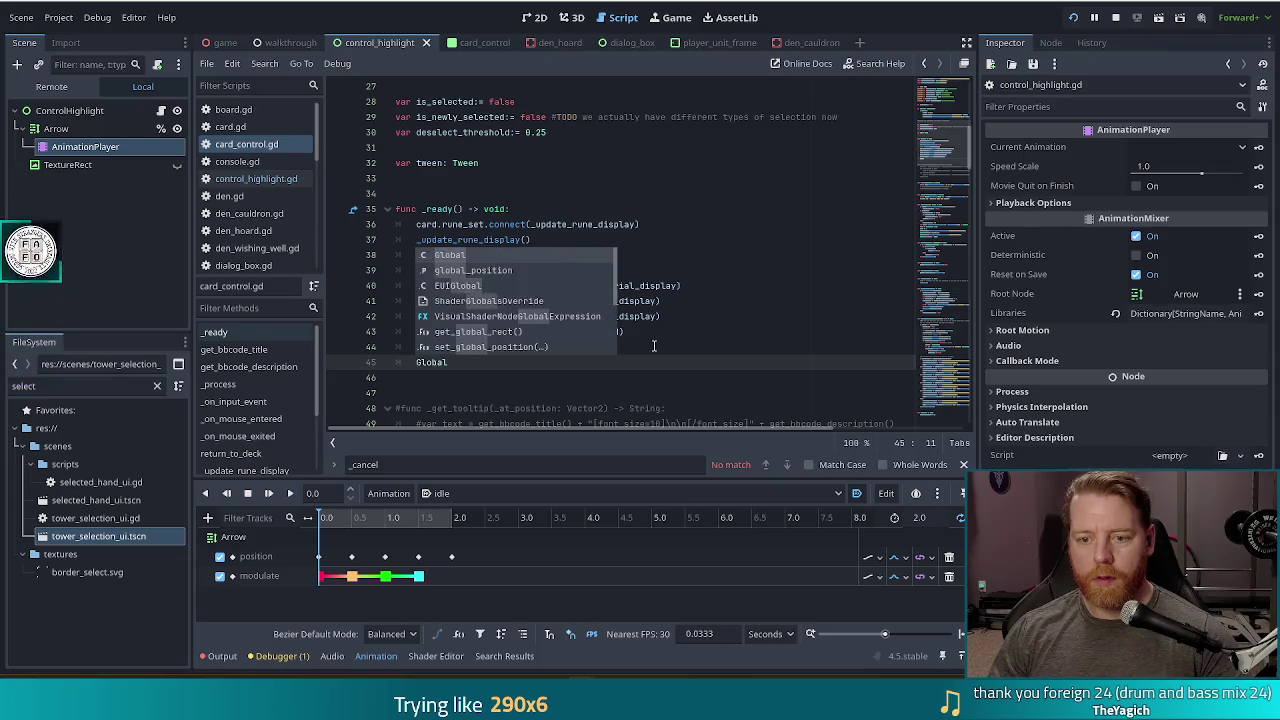
type(".game_ui")
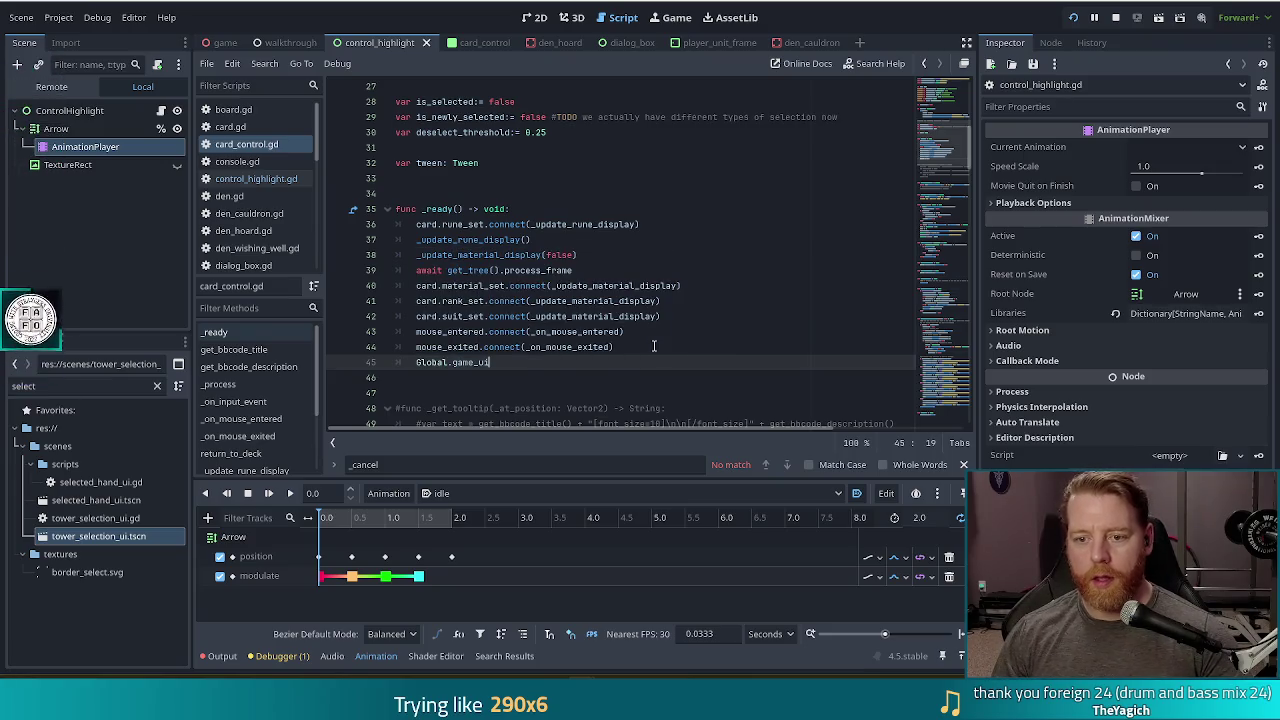
type(".con")
key("Return")
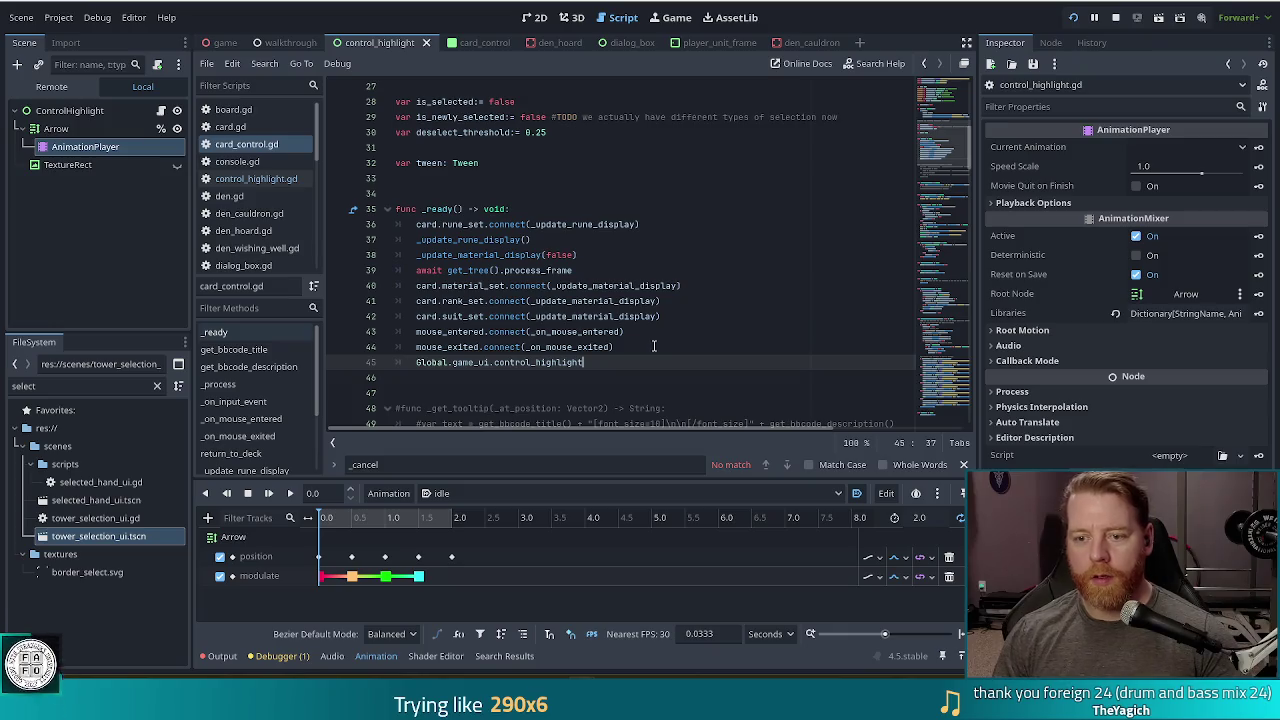
- Complete it with .visibility_changed and view that signal's CanvasItem documentation
type(".visi")
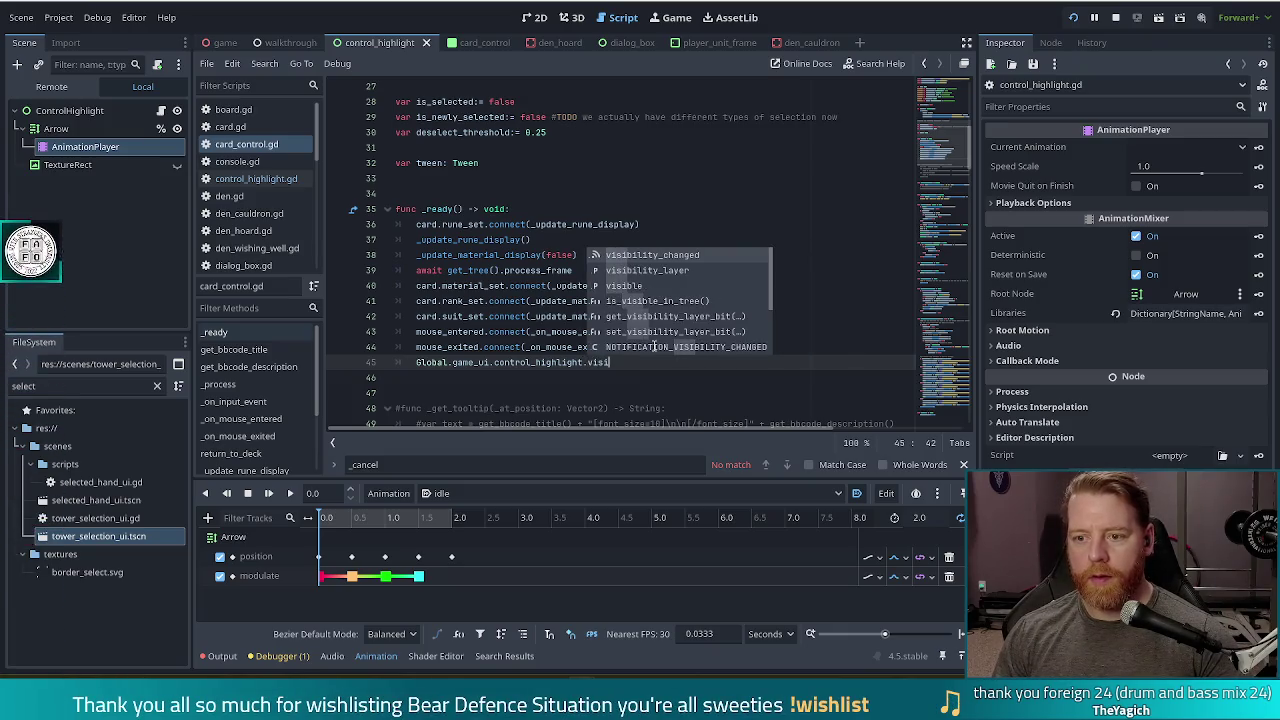
left_click(642, 254)
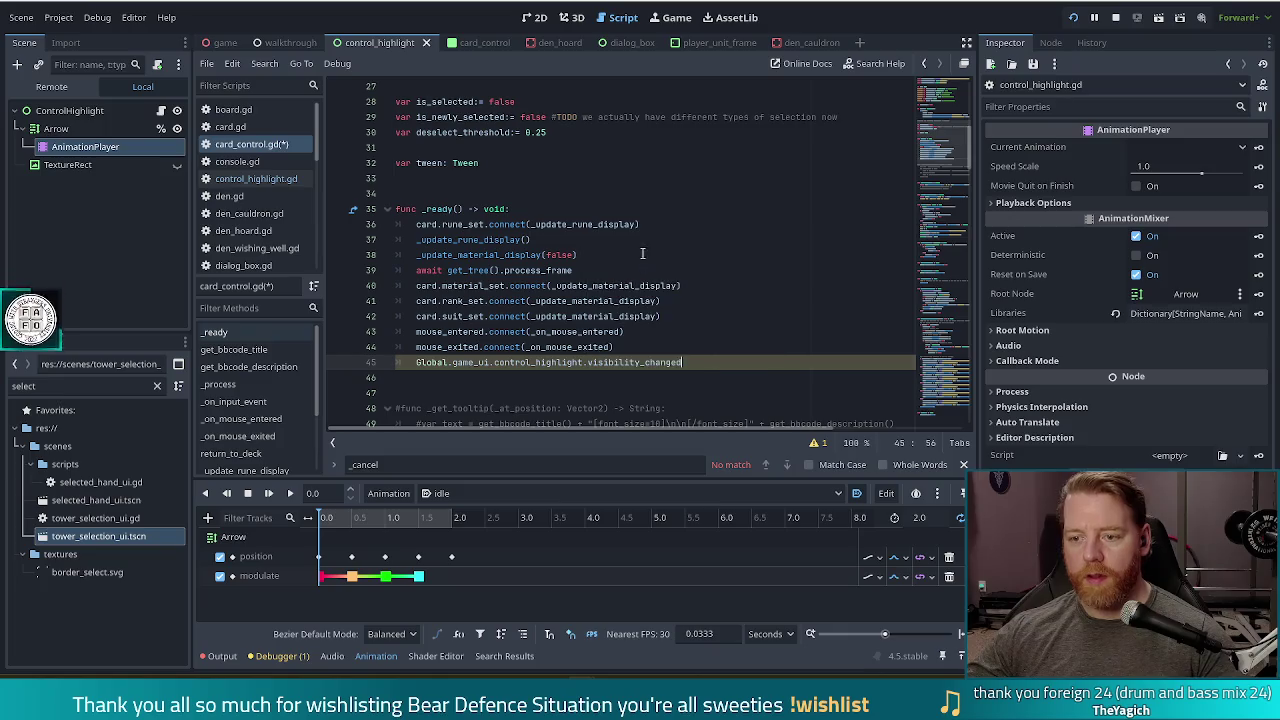
left_click(630, 366, "ctrl")
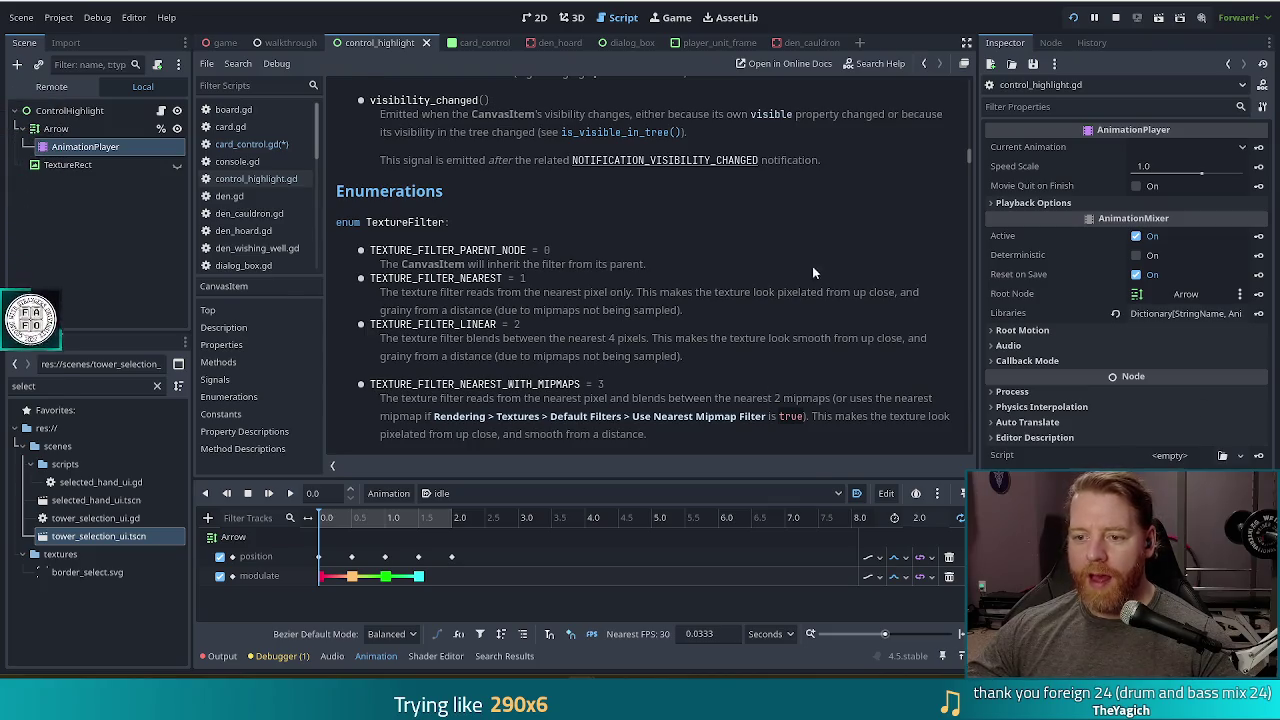
- Back in card_control.gd, append .connect to the visibility_changed line
key("alt+Left")
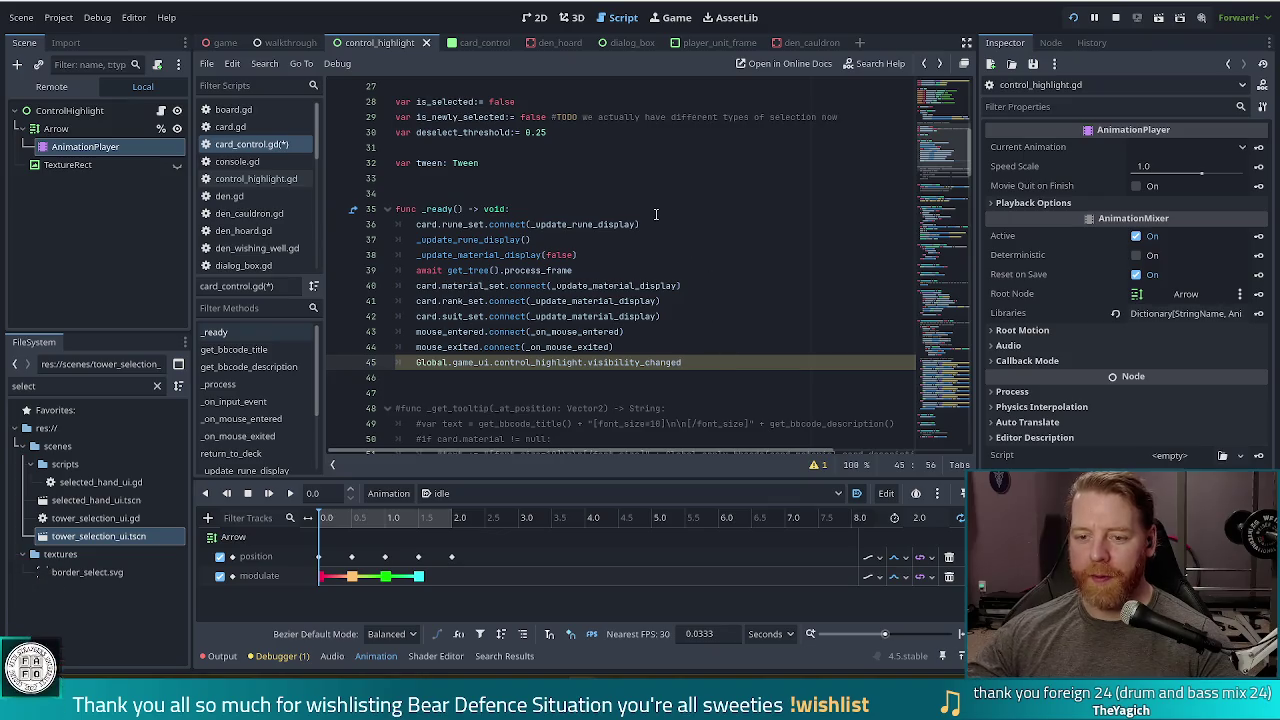
scroll(656, 213, "down", 2)
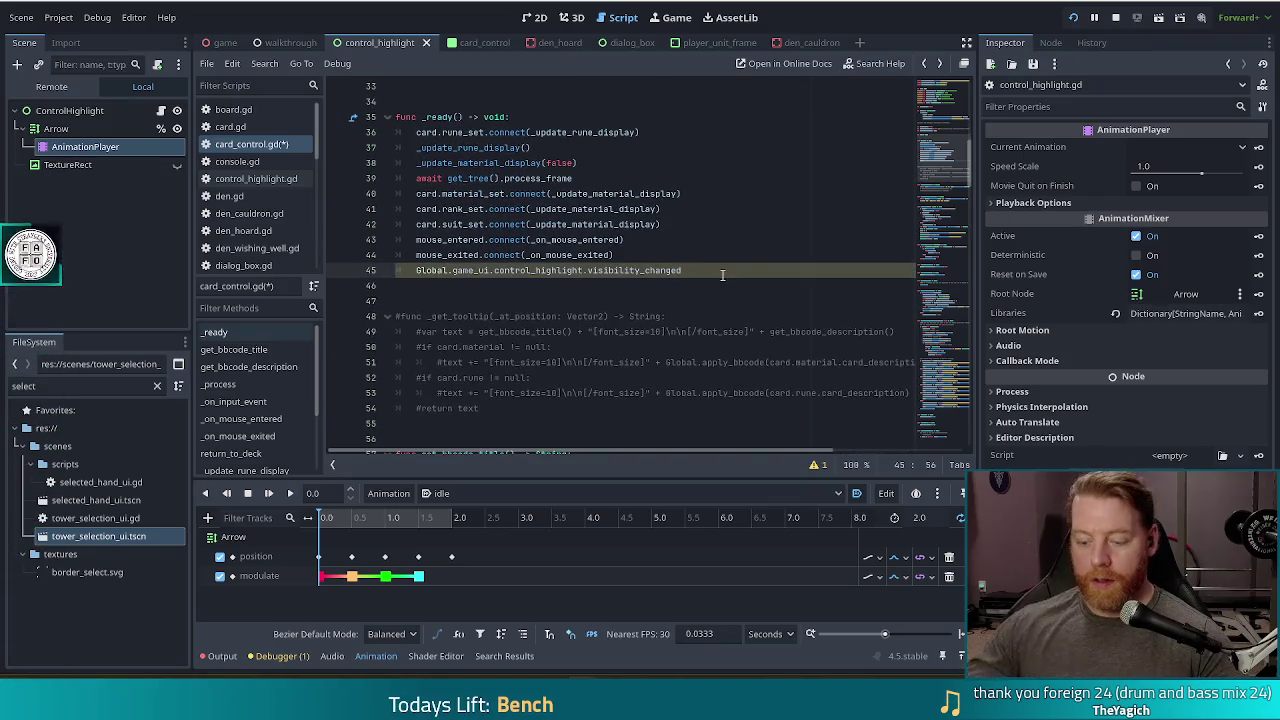
type(".conn")
key("Return")
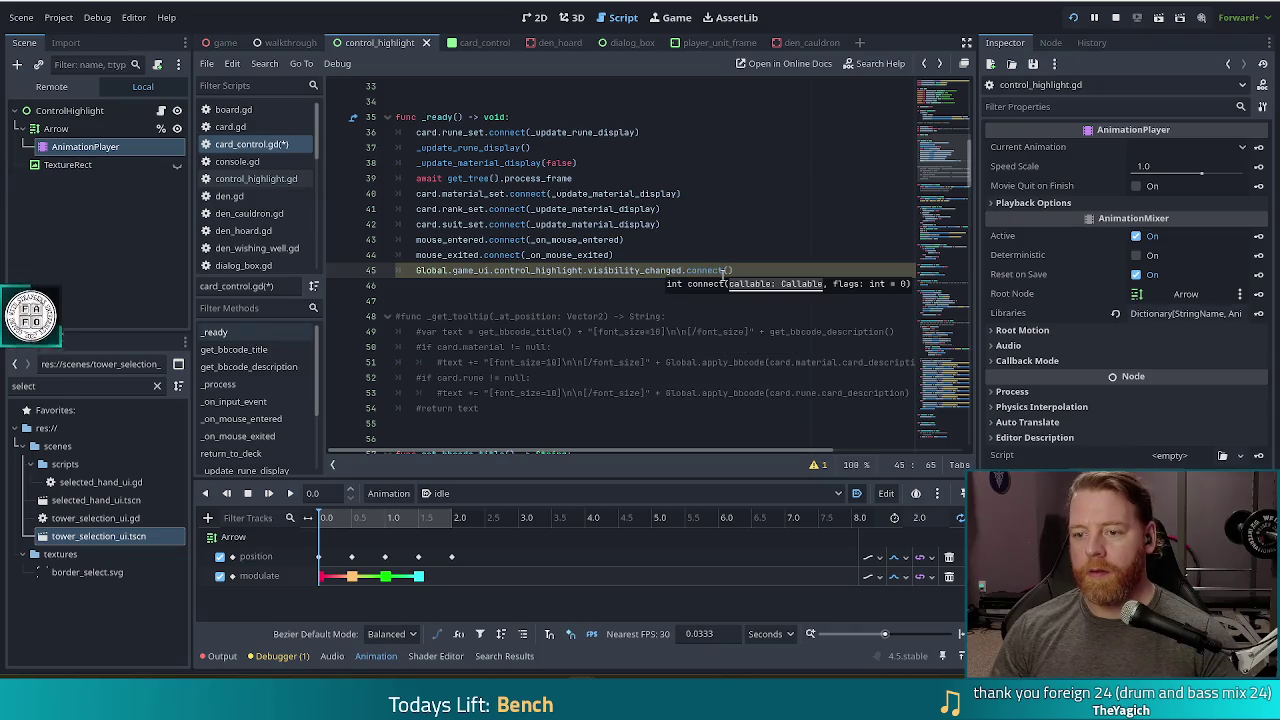
- Pass _on_highlight_visibility_changed as the handler inside the connect call on line 45
left_click(621, 270, "ctrl")
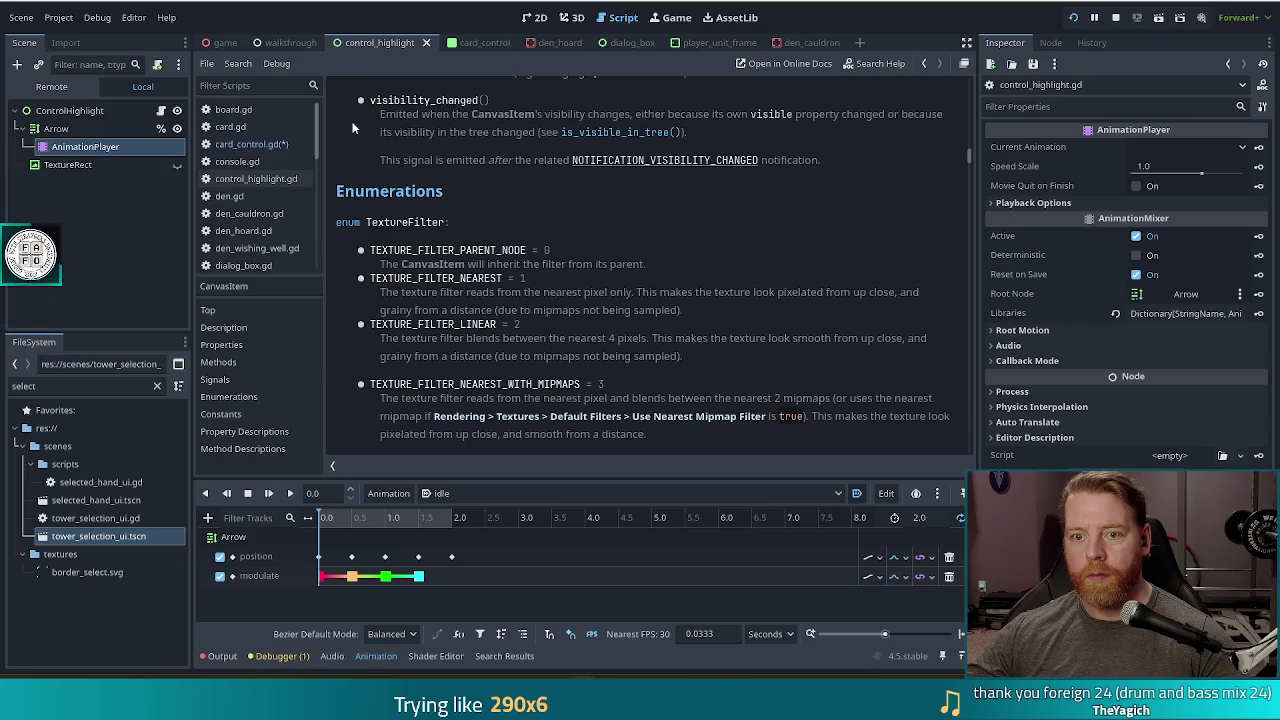
scroll(417, 176, "up", 5)
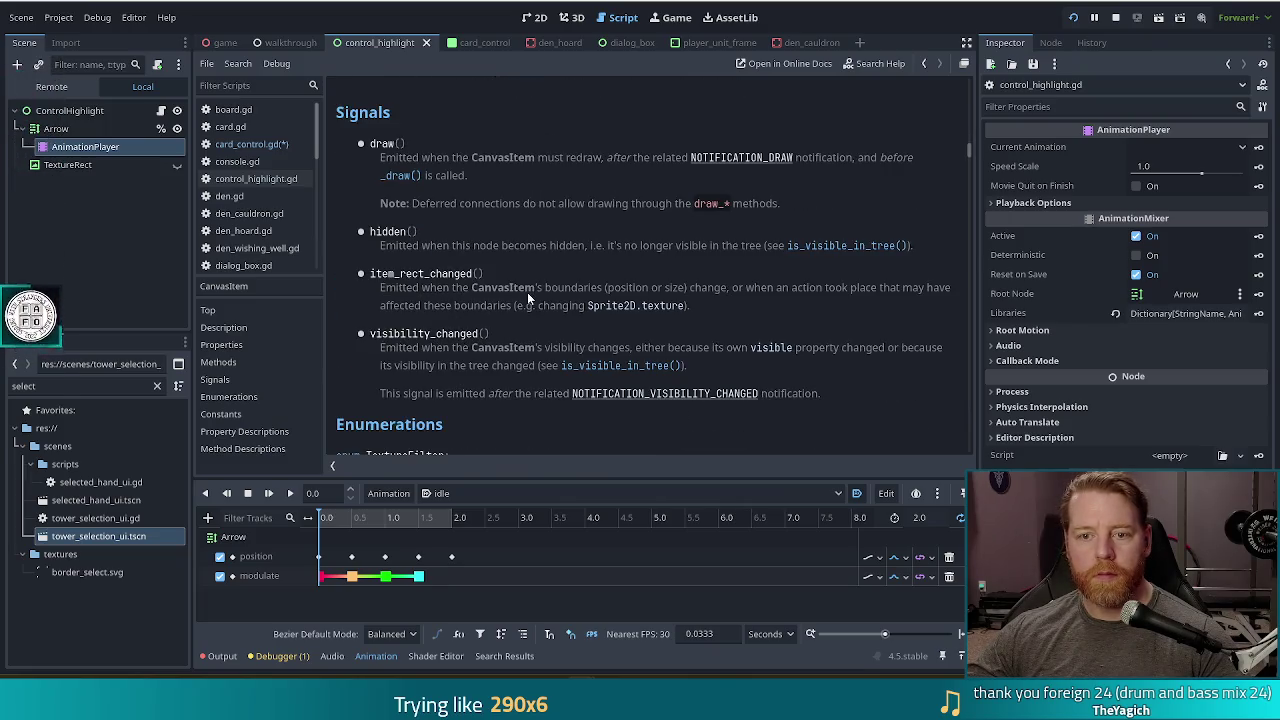
key("alt+Left")
left_click(756, 272)
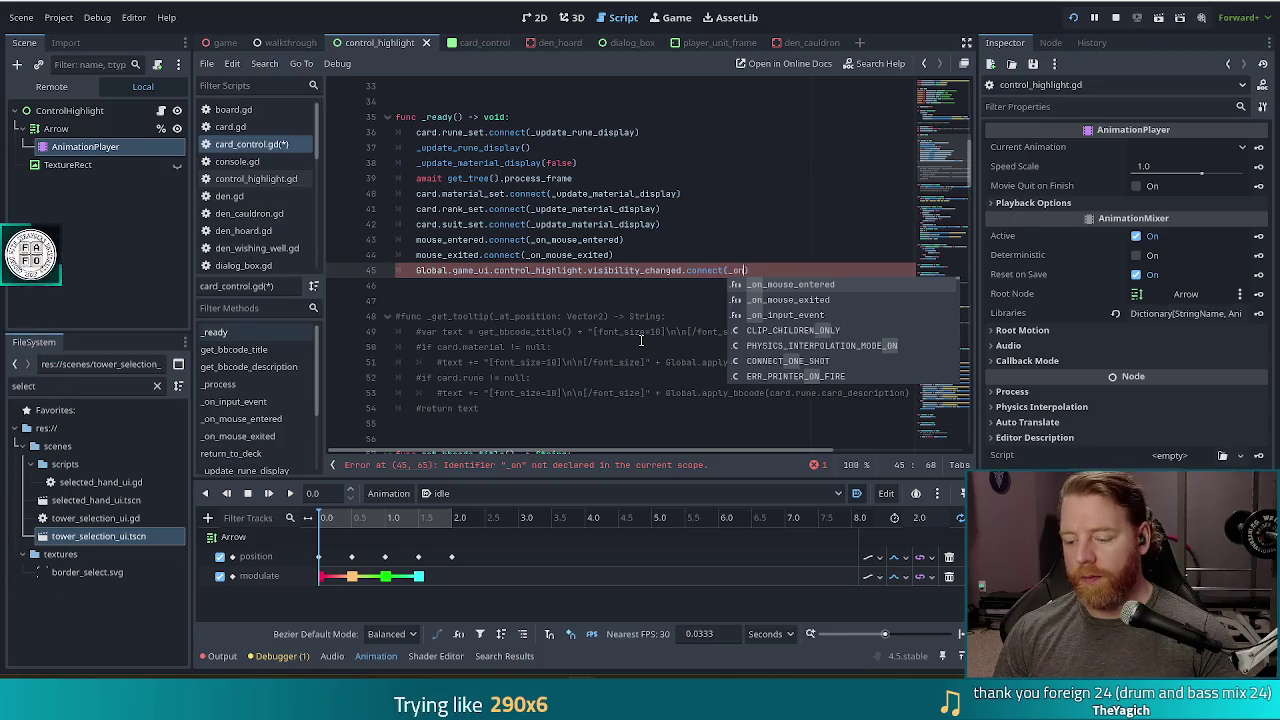
type("_highlight.v")
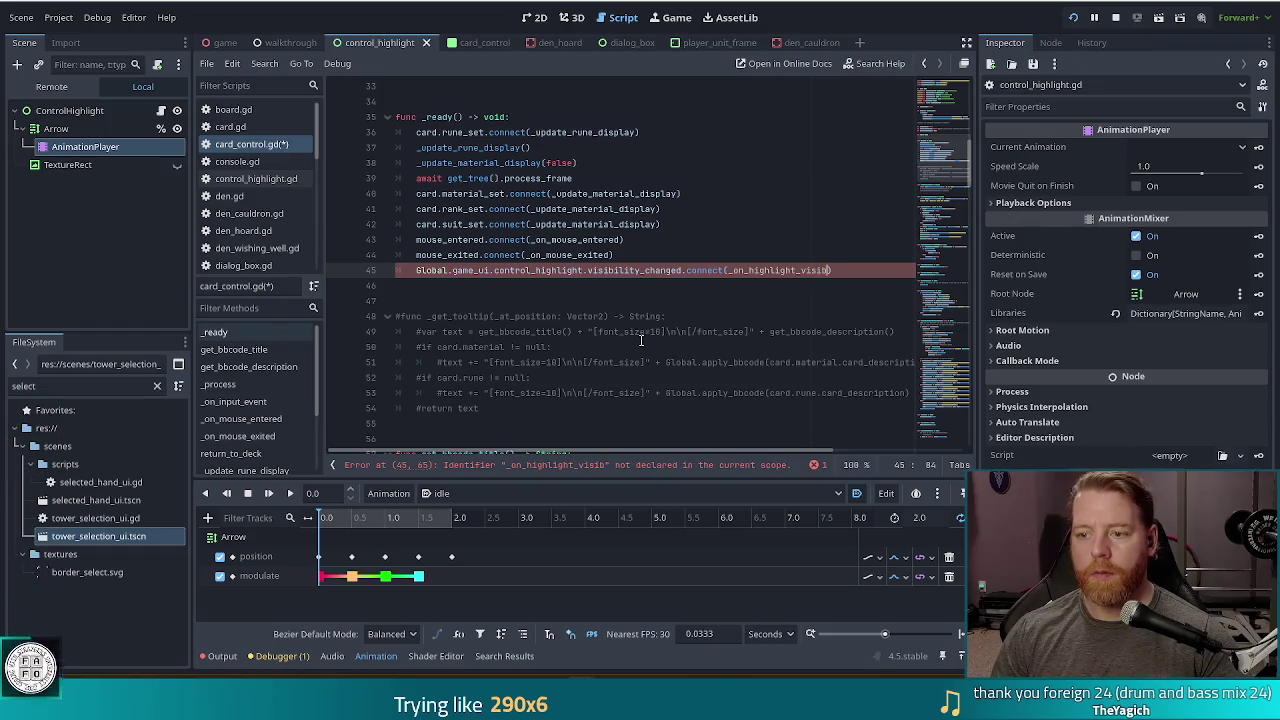
type("isibility_changed")
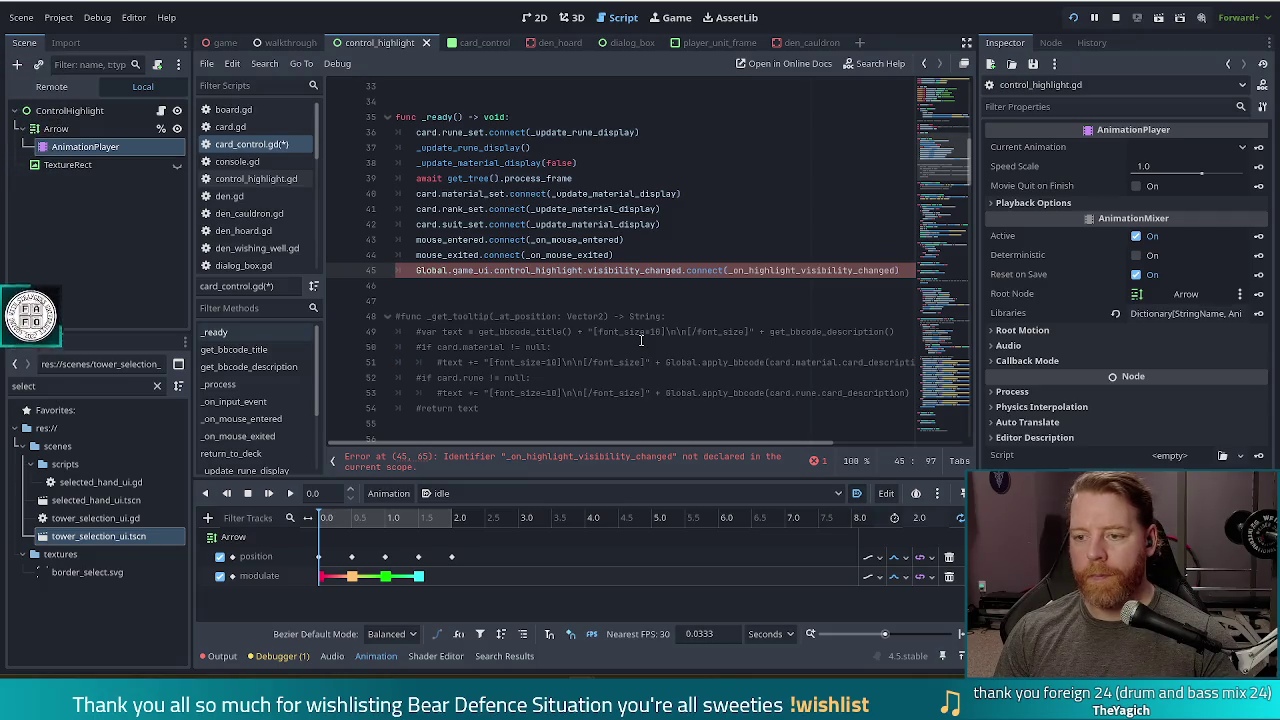
scroll(675, 338, "down", 20)
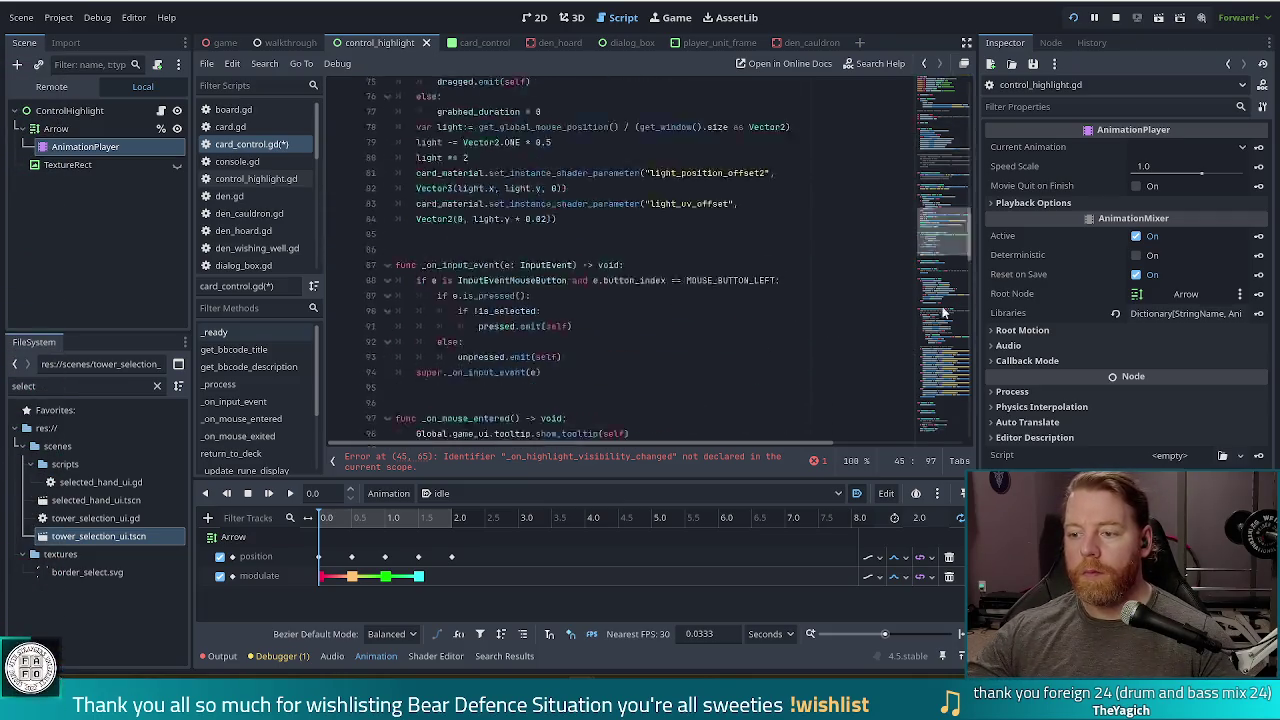
- Add func _on_highlight_visibility_changed() -> void printing "hi and/or bye" at the script's end, and save
left_click(546, 421)
key("Return")
key("Return")
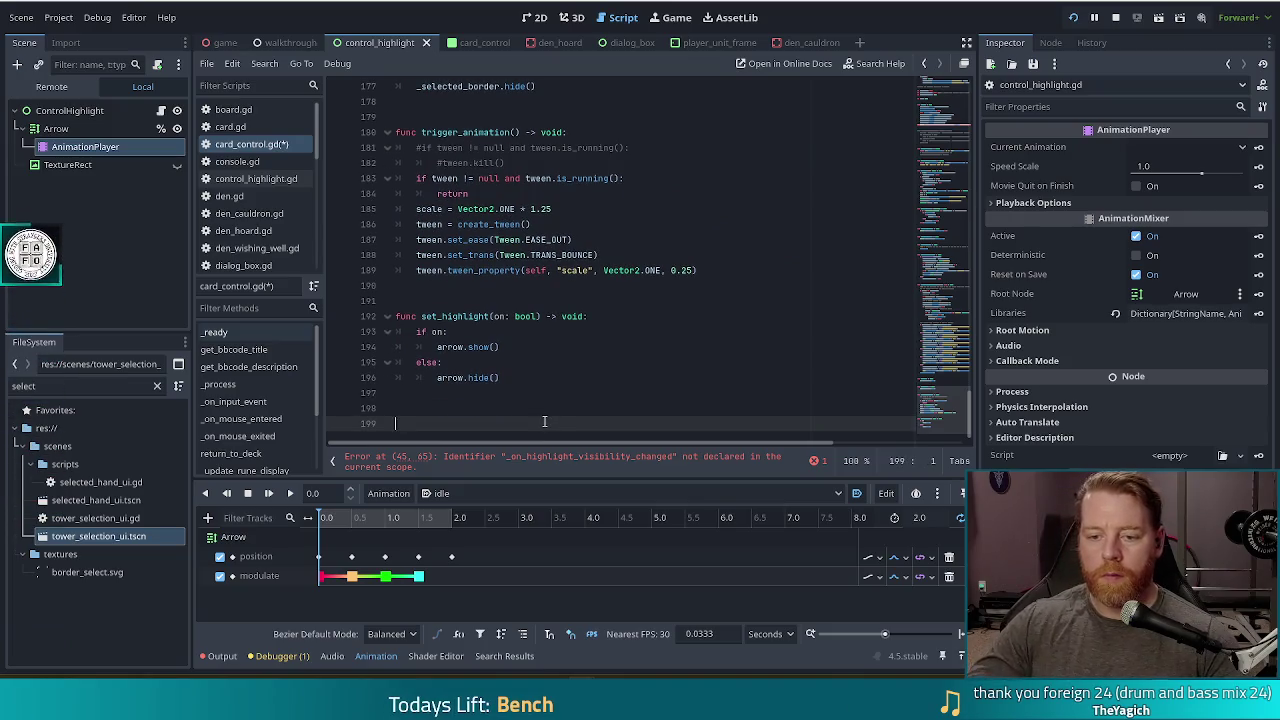
type("func _on_highlight")
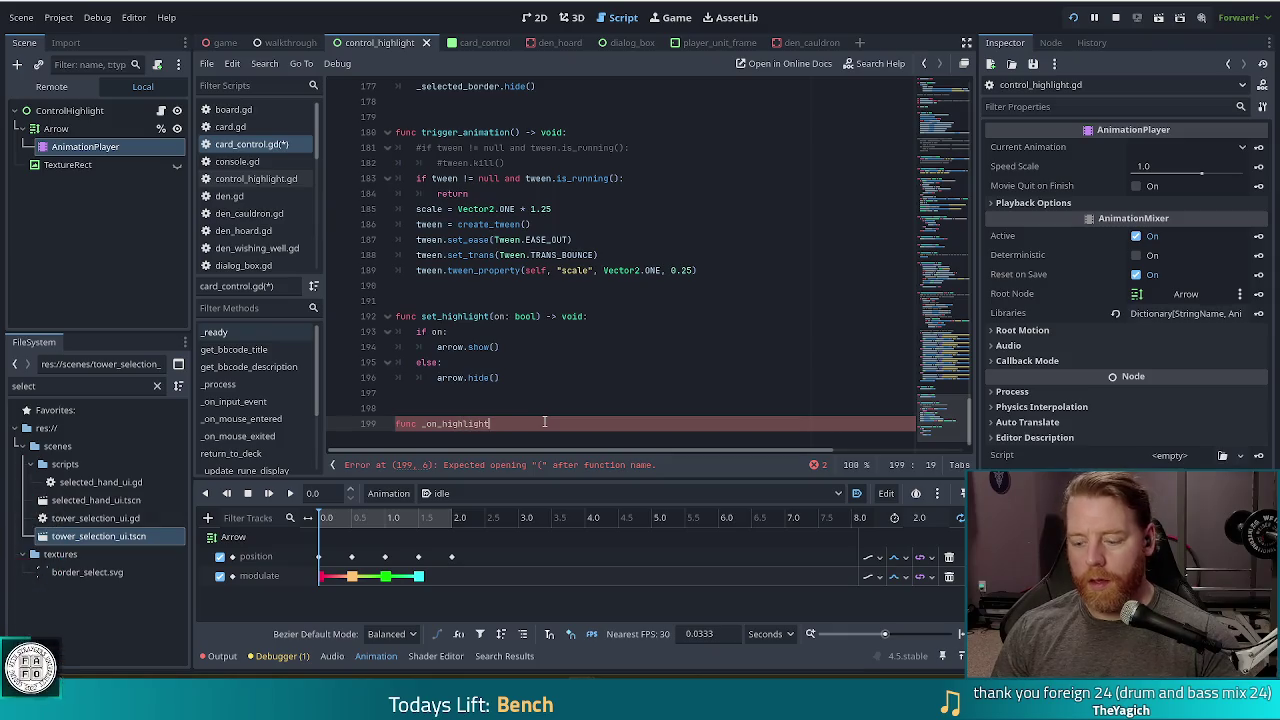
type("_visibility_changed() -")
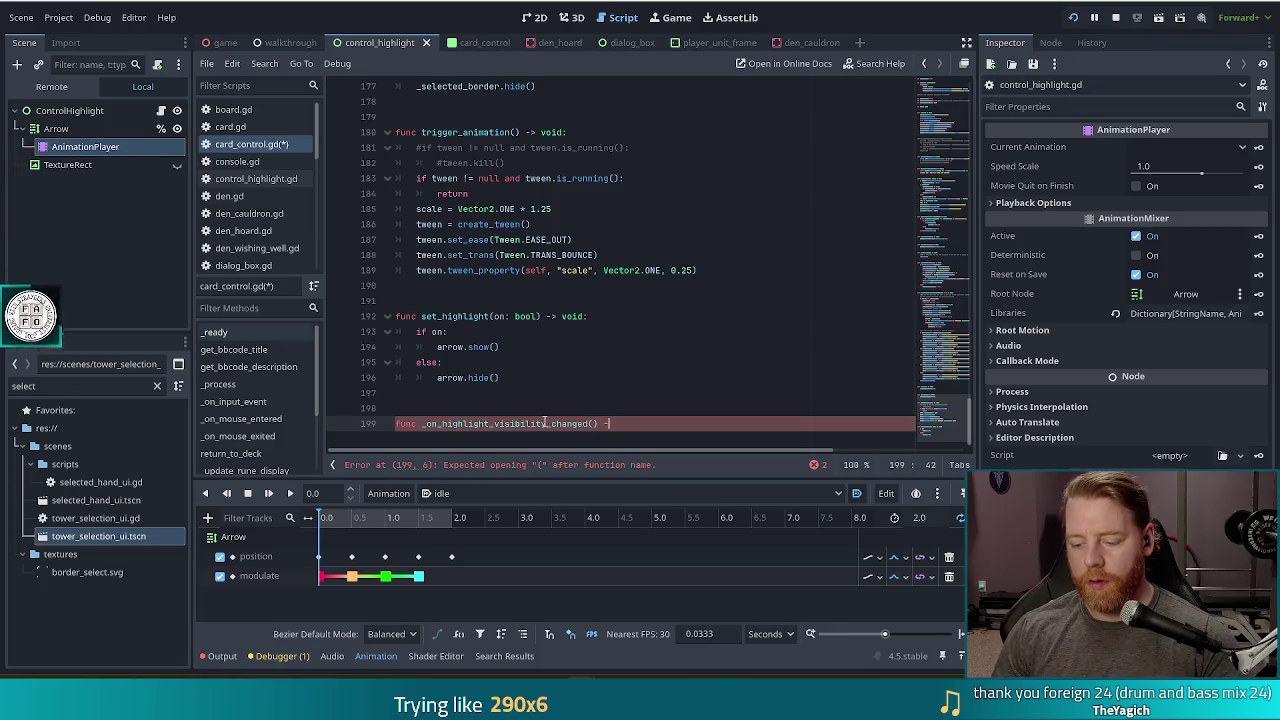
type("> void:")
key("Return")
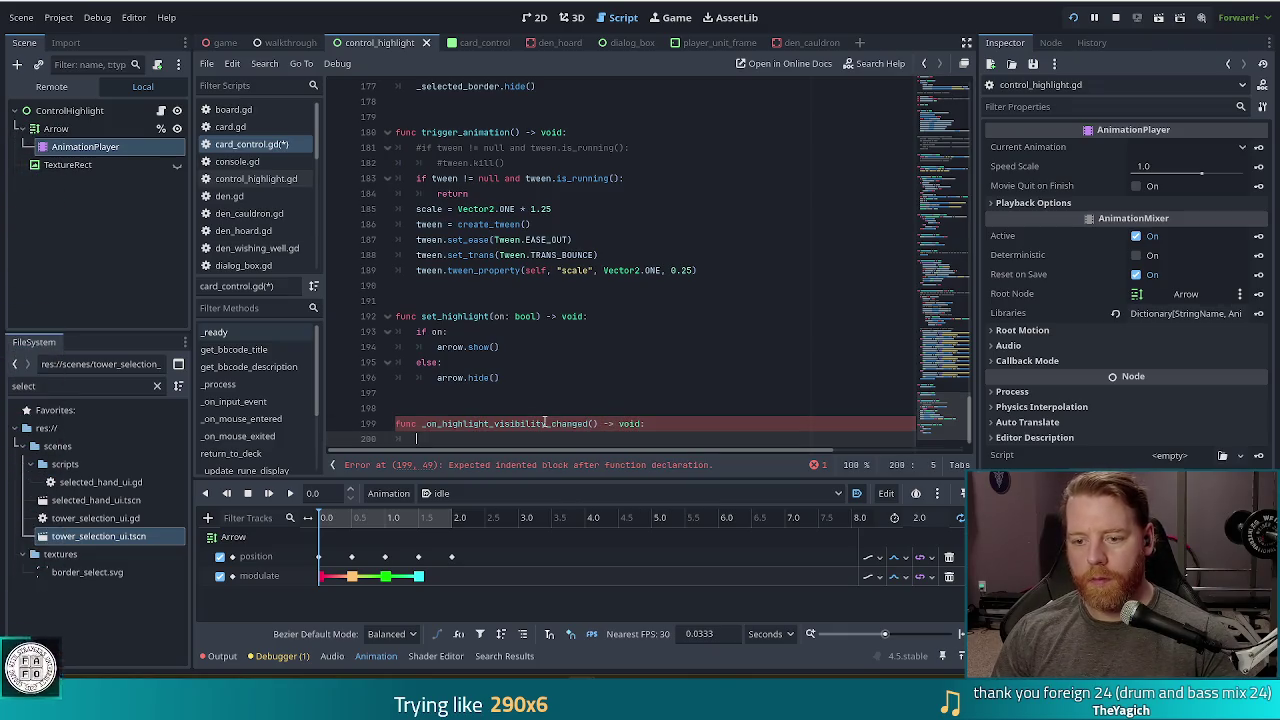
type("print\"")
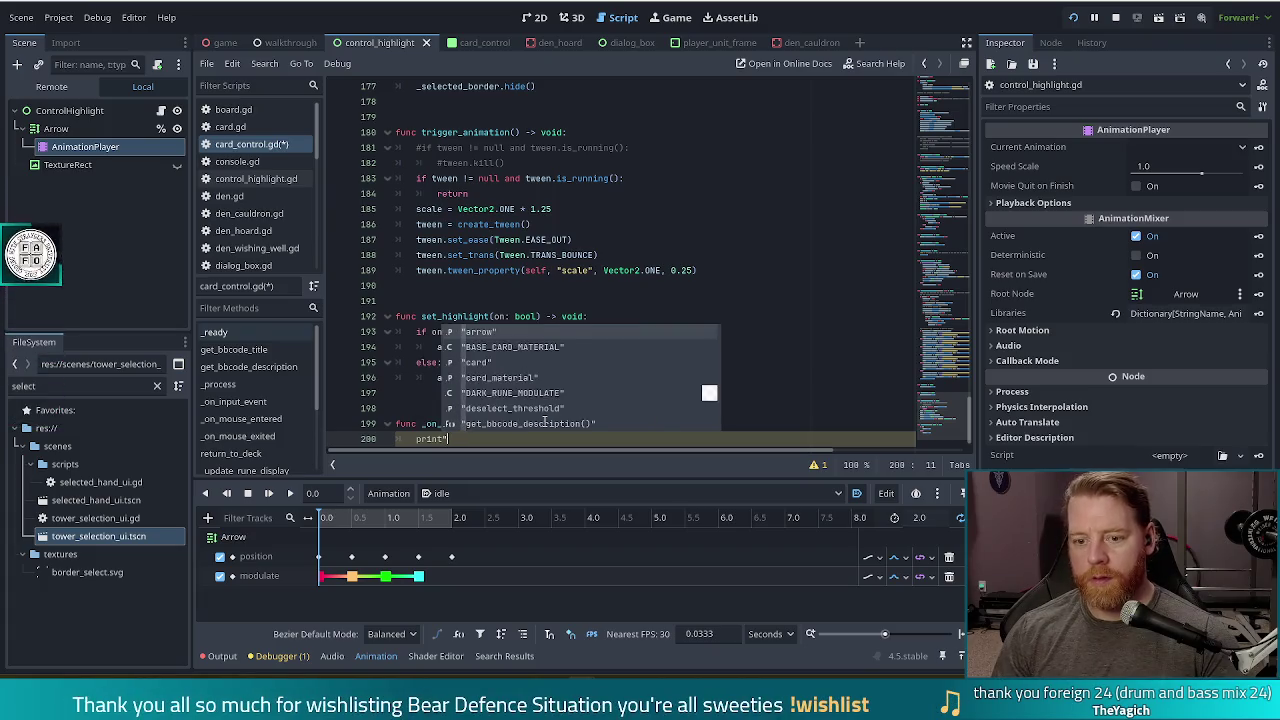
type("\"hi and")
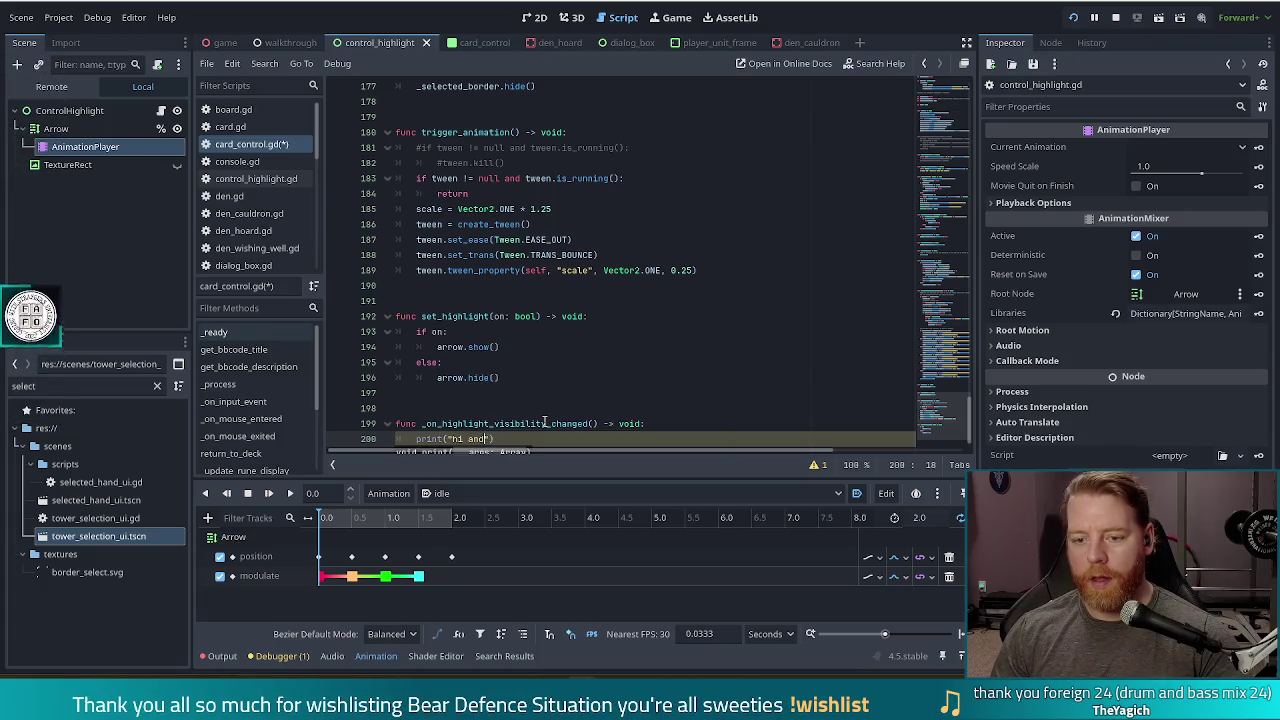
type("/or bye")
key("ctrl+s")
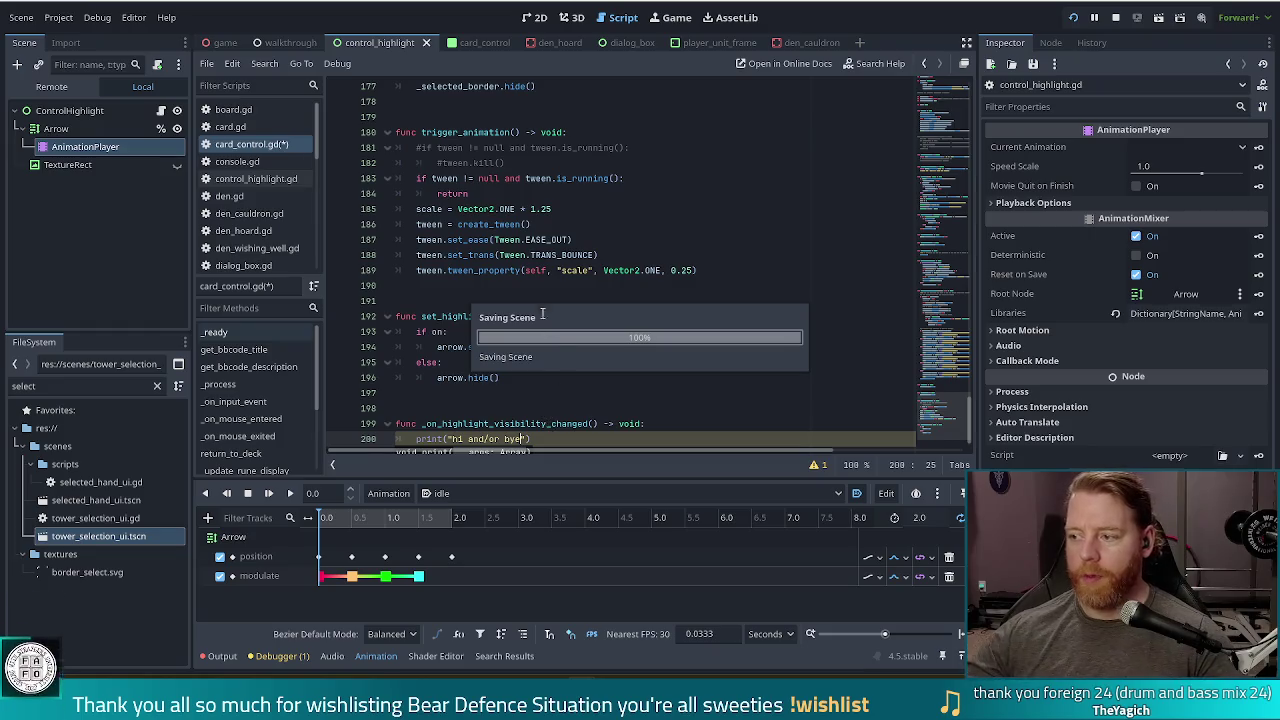
scroll(542, 314, "down", 1)
left_click(553, 395)
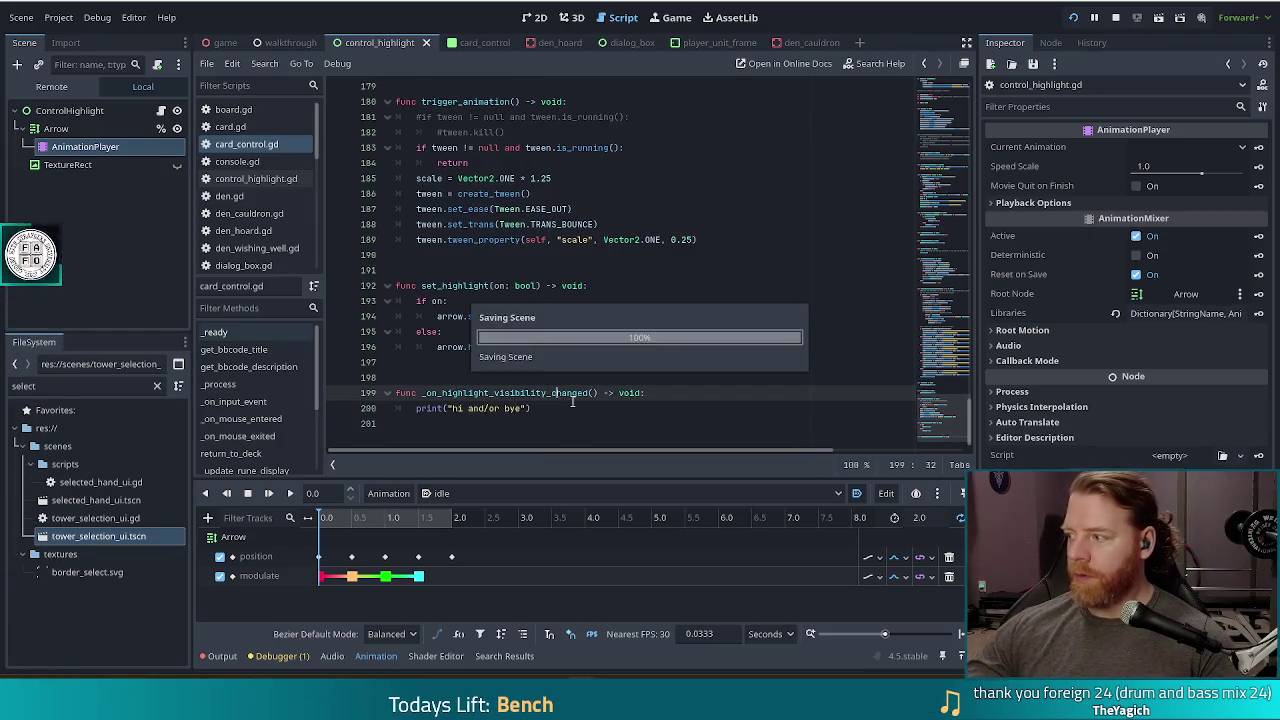